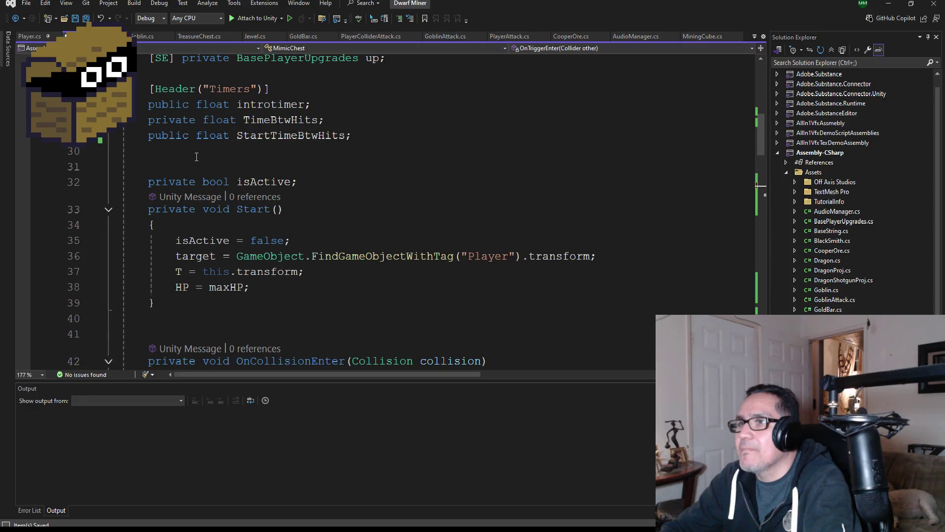
# - Tidy up the blank lines above the isActive field declaration
pyautogui.click(196, 157)
pyautogui.press('Down')
pyautogui.press('Down')
pyautogui.press('Down')
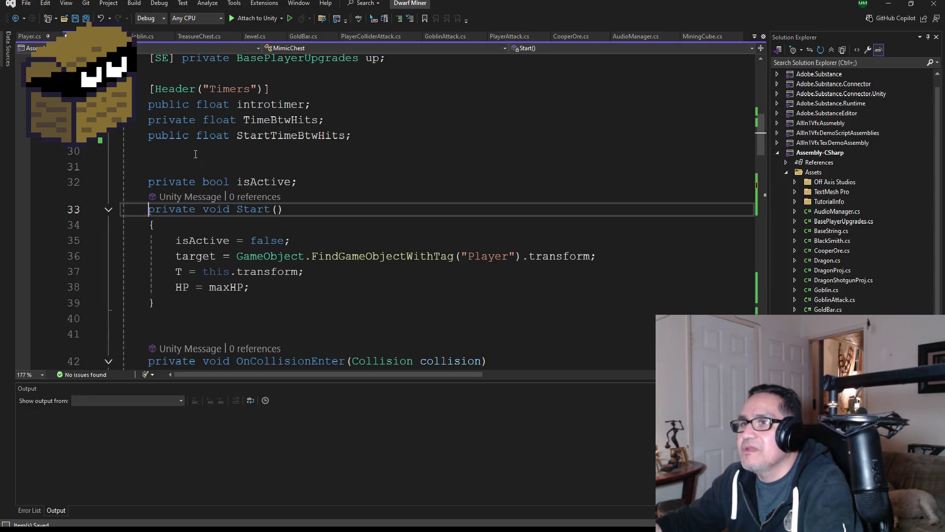
pyautogui.press('Up')
pyautogui.press('Return')
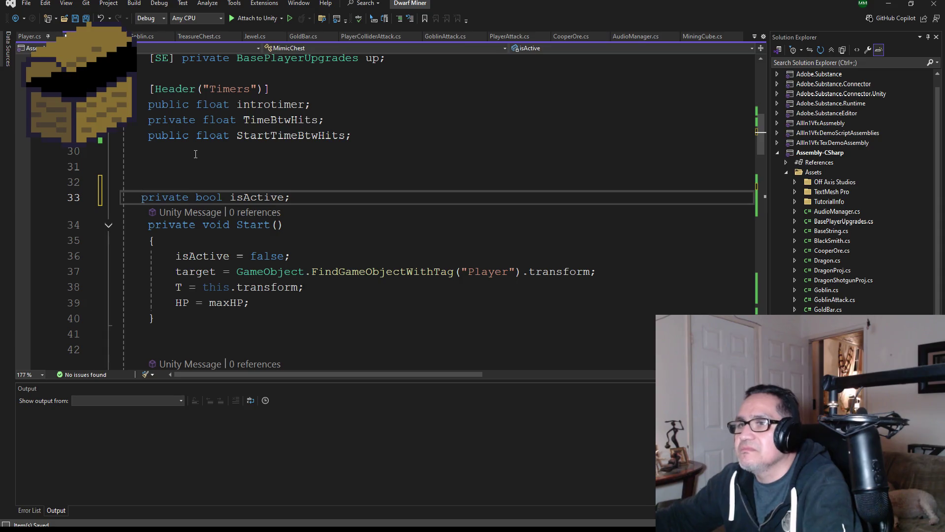
pyautogui.press('BackSpace')
pyautogui.press('Up')
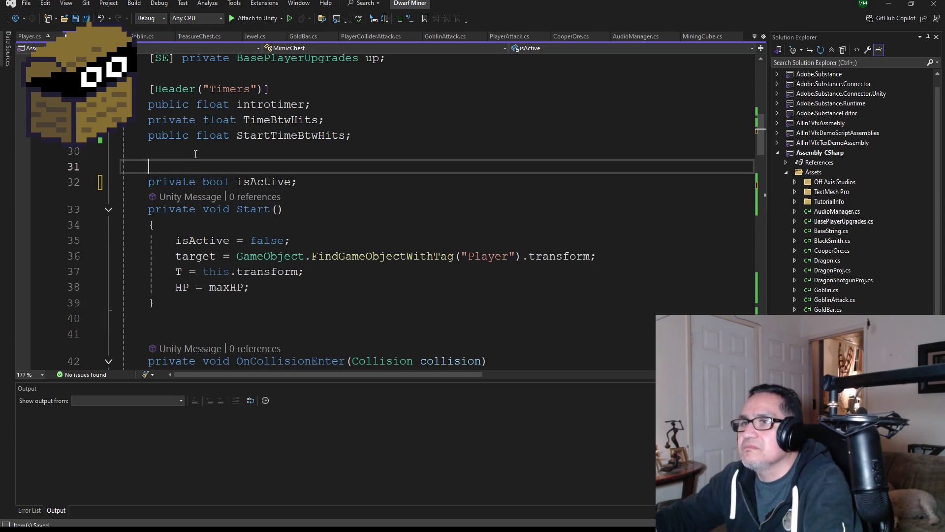
pyautogui.press('BackSpace')
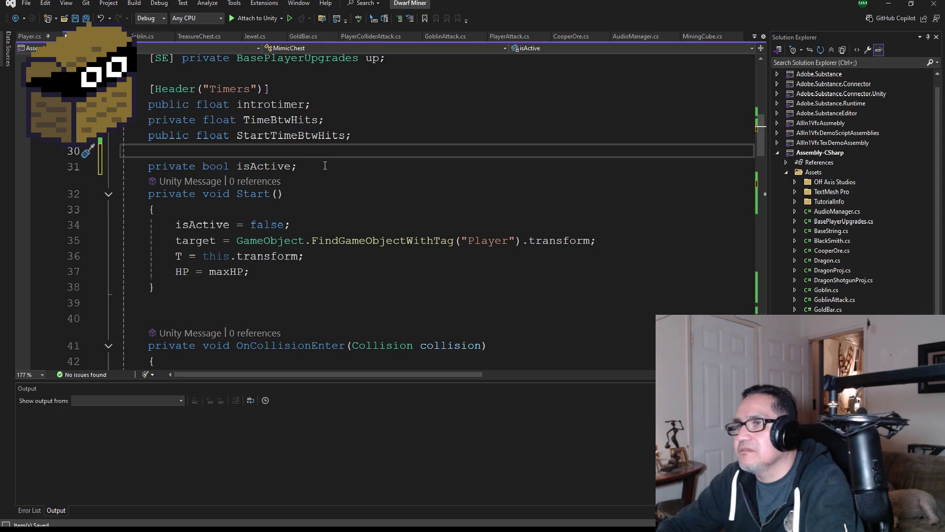
# - Start a new private bool field below isActive, then abandon it, leaving an indented empty line
pyautogui.click(325, 166)
pyautogui.press('Return')
pyautogui.write('private')
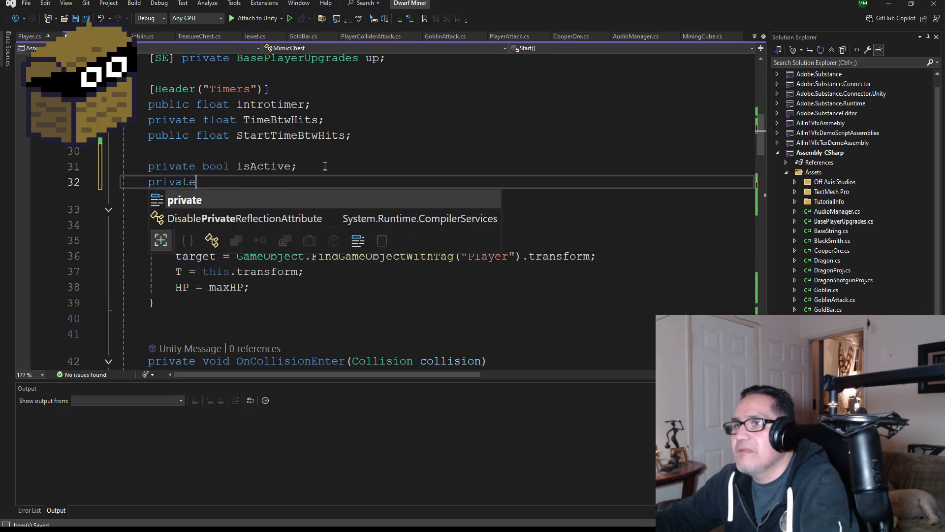
pyautogui.write(' bool ')
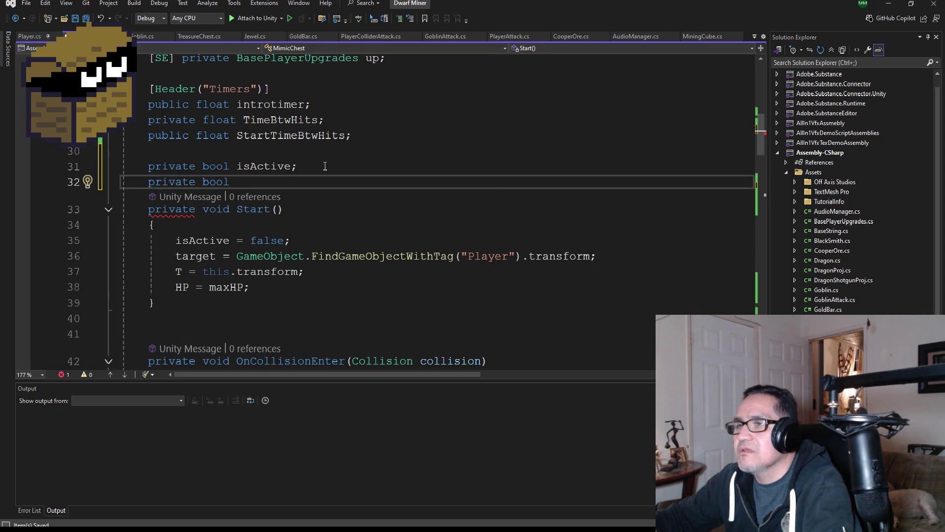
pyautogui.write('On')
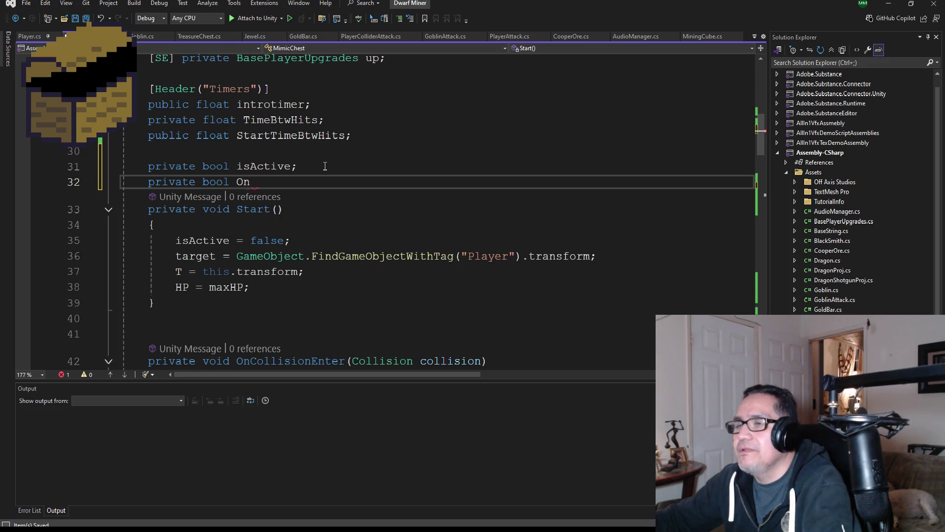
pyautogui.press('BackSpace')
pyautogui.press('BackSpace')
pyautogui.write('OnOn')
pyautogui.hotkey('ctrl', 'shift', 'Left')
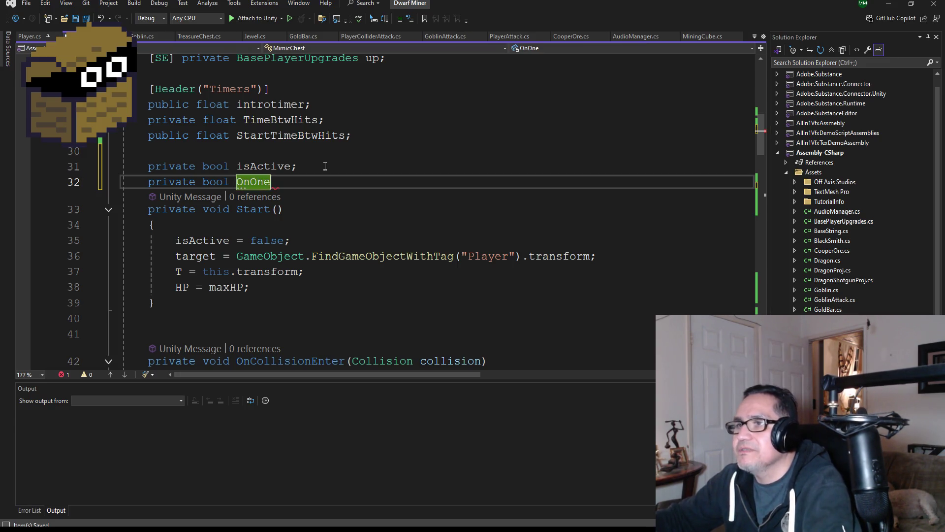
pyautogui.write('Ois')
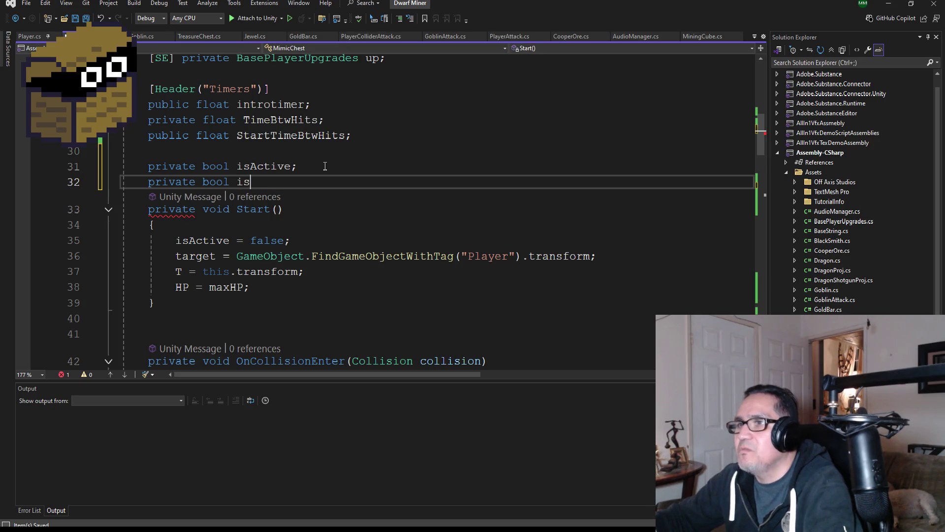
pyautogui.write('OneHit;')
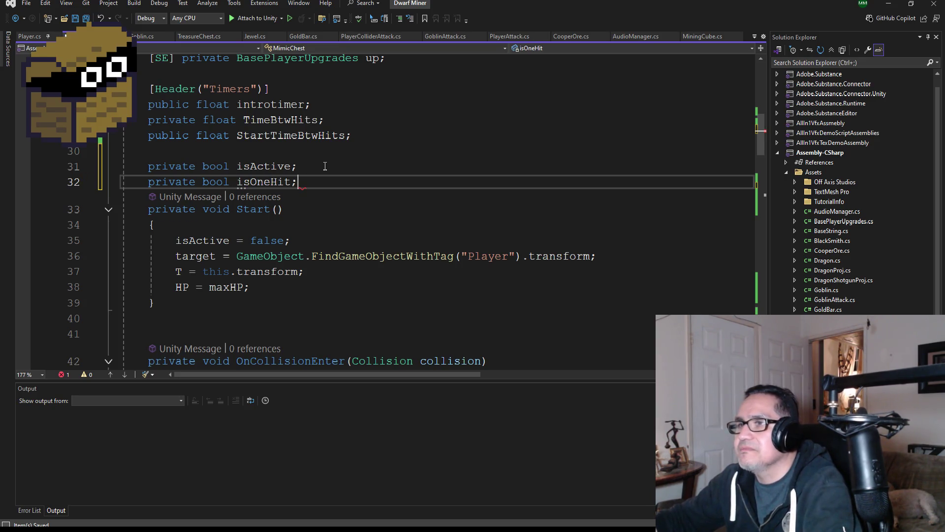
pyautogui.press('BackSpace')
pyautogui.press('BackSpace')
pyautogui.press('BackSpace')
pyautogui.press('BackSpace')
pyautogui.press('BackSpace')
pyautogui.press('BackSpace')
pyautogui.press('BackSpace')
pyautogui.write('Ac')
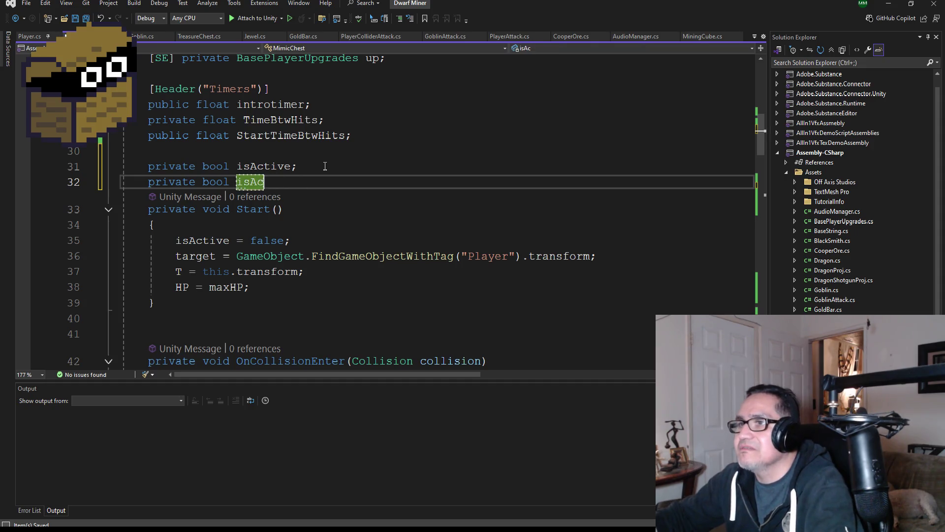
pyautogui.write('tive')
pyautogui.press('BackSpace')
pyautogui.press('BackSpace')
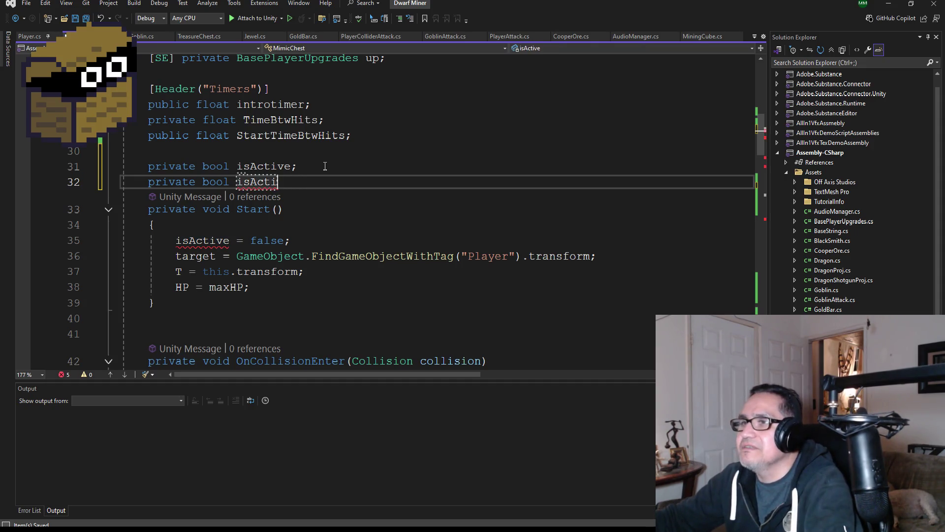
pyautogui.press('BackSpace')
pyautogui.press('BackSpace')
pyautogui.press('BackSpace')
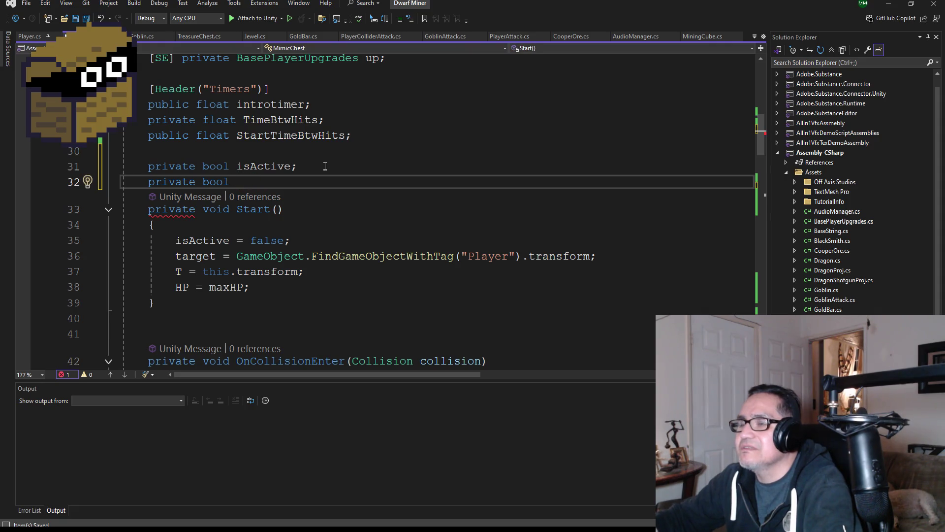
pyautogui.press('BackSpace')
pyautogui.press('BackSpace')
pyautogui.press('BackSpace')
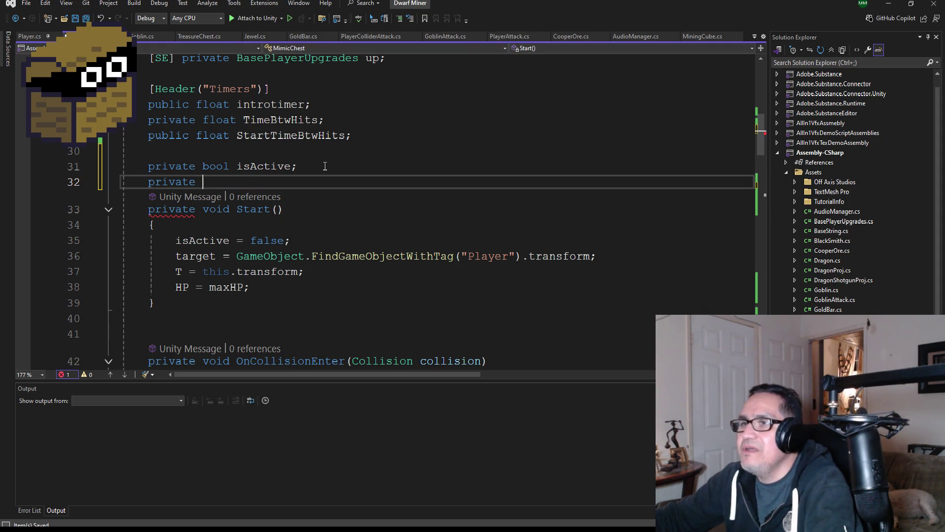
pyautogui.press('BackSpace')
pyautogui.press('BackSpace')
pyautogui.press('BackSpace')
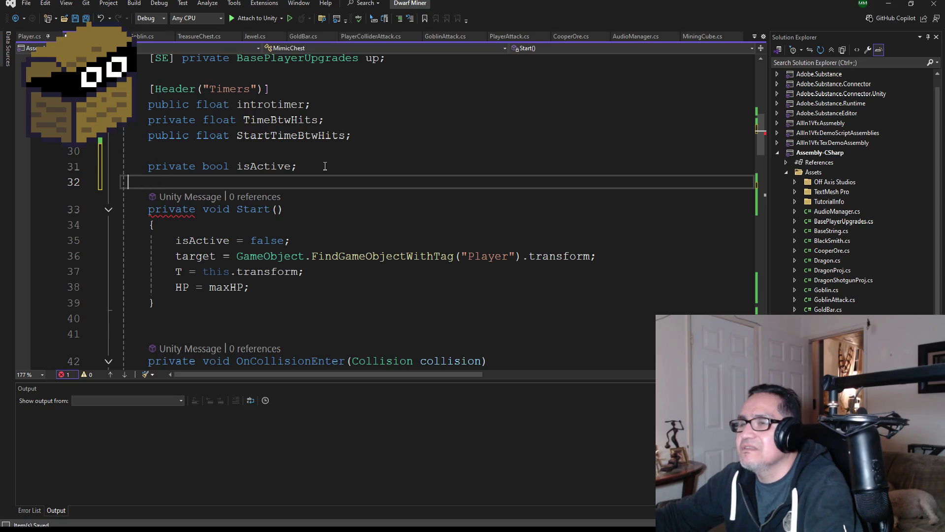
pyautogui.press('Tab')
pyautogui.press('Tab')
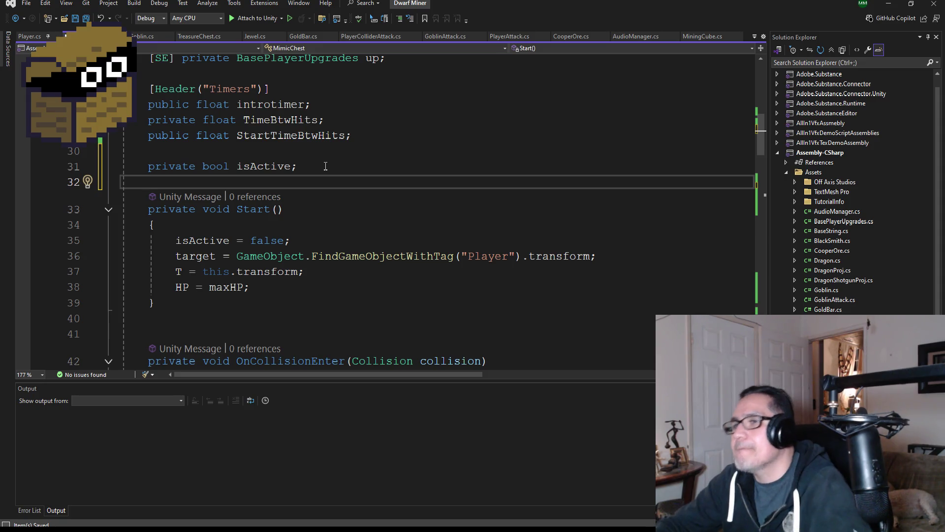
# - Scroll to OnTriggerEnter and place the caret on the empty line inside the Axe check
pyautogui.scroll(-5, 377, 272)
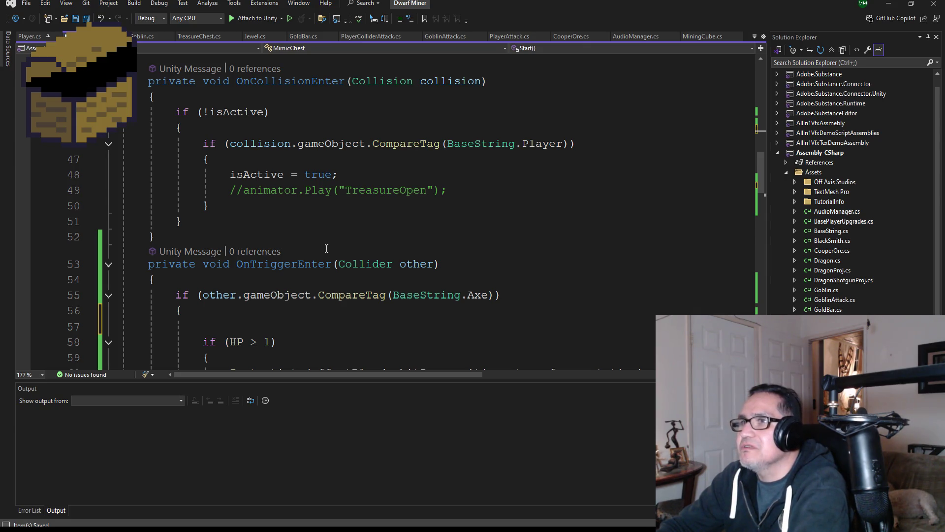
pyautogui.scroll(-4, 326, 249)
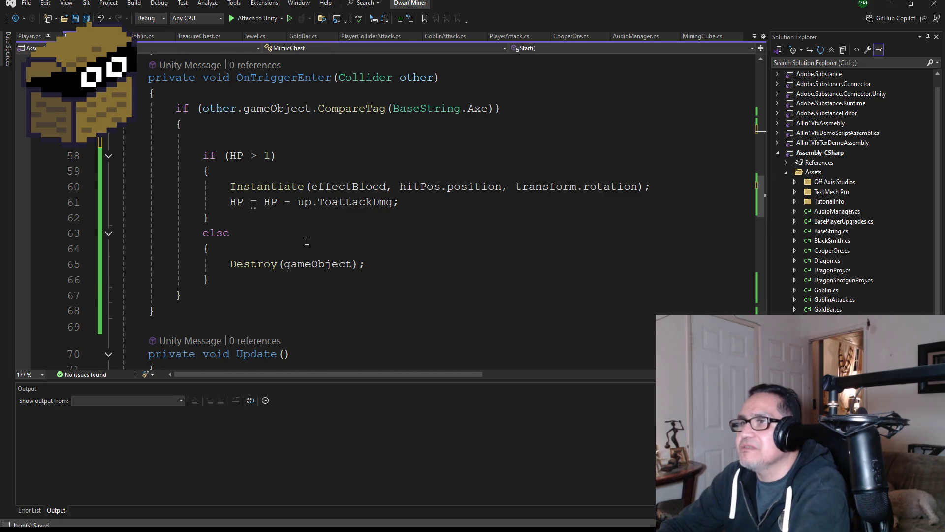
pyautogui.scroll(-7, 305, 239)
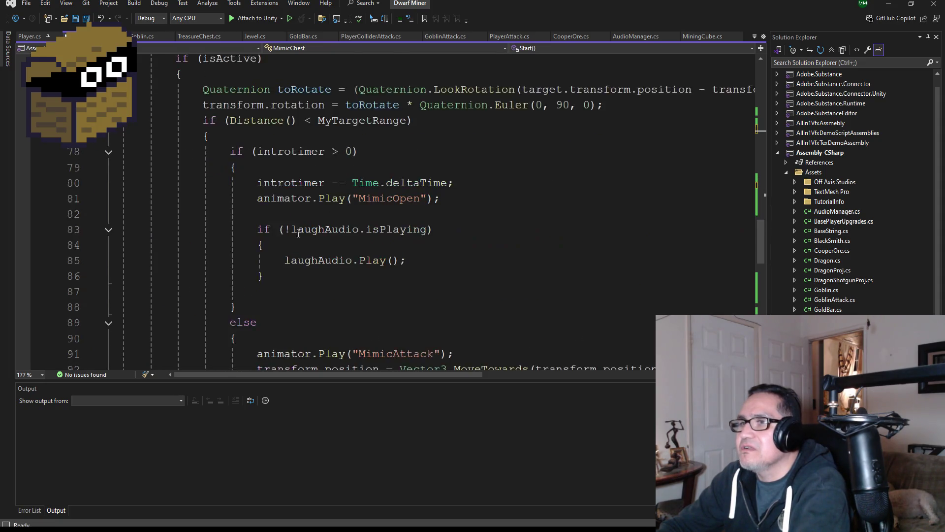
pyautogui.scroll(-6, 298, 233)
pyautogui.scroll(7, 311, 256)
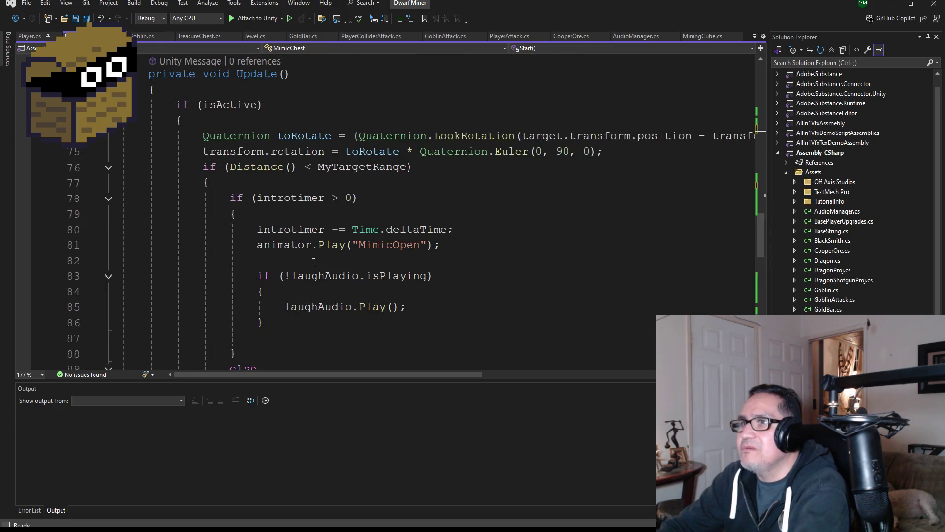
pyautogui.scroll(6, 314, 262)
pyautogui.scroll(-2, 311, 246)
pyautogui.scroll(3, 311, 241)
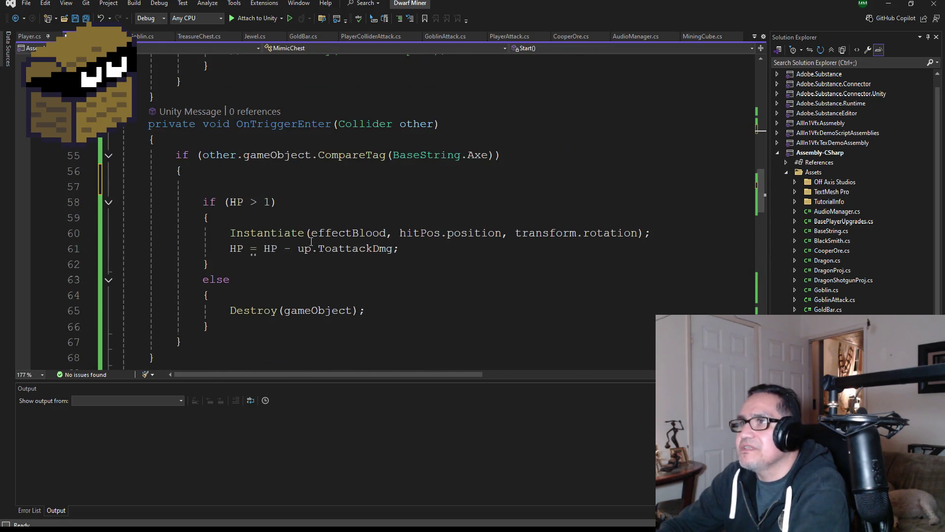
pyautogui.scroll(4, 305, 221)
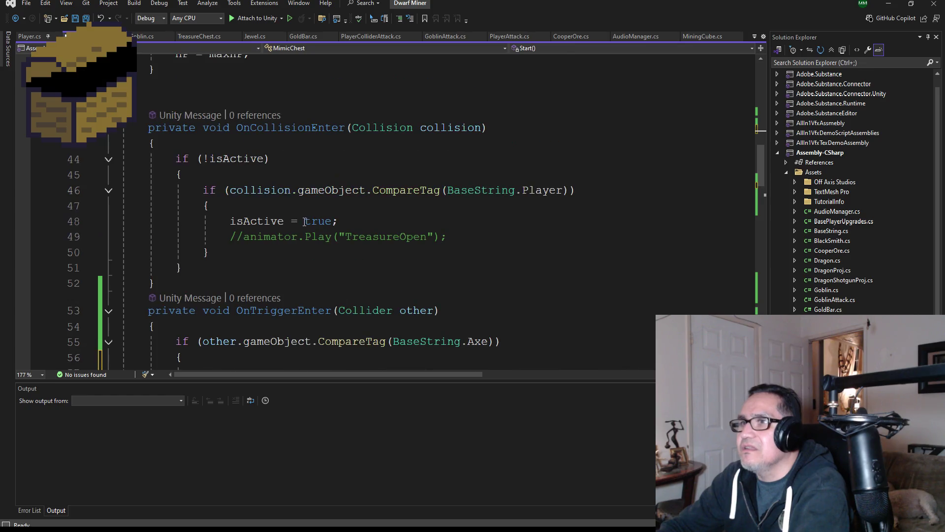
pyautogui.scroll(-4, 256, 256)
pyautogui.click(218, 191)
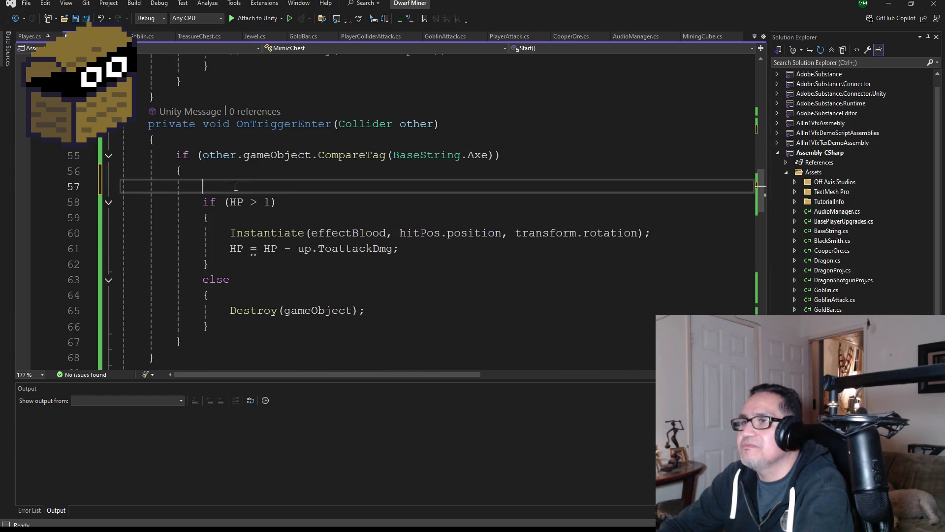
# - Add an if (!isActive) condition with an opening brace above the HP check
pyautogui.scroll(2, 335, 256)
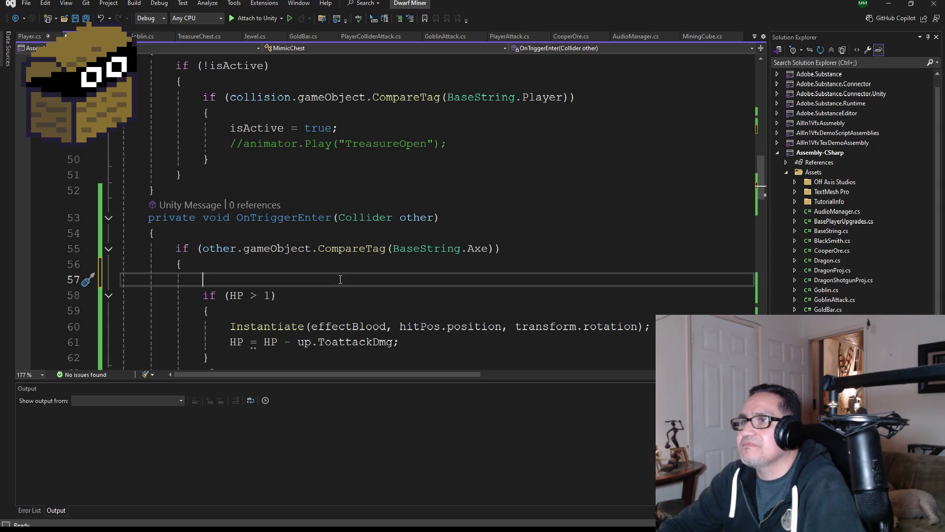
pyautogui.scroll(2, 340, 279)
pyautogui.scroll(-2, 339, 276)
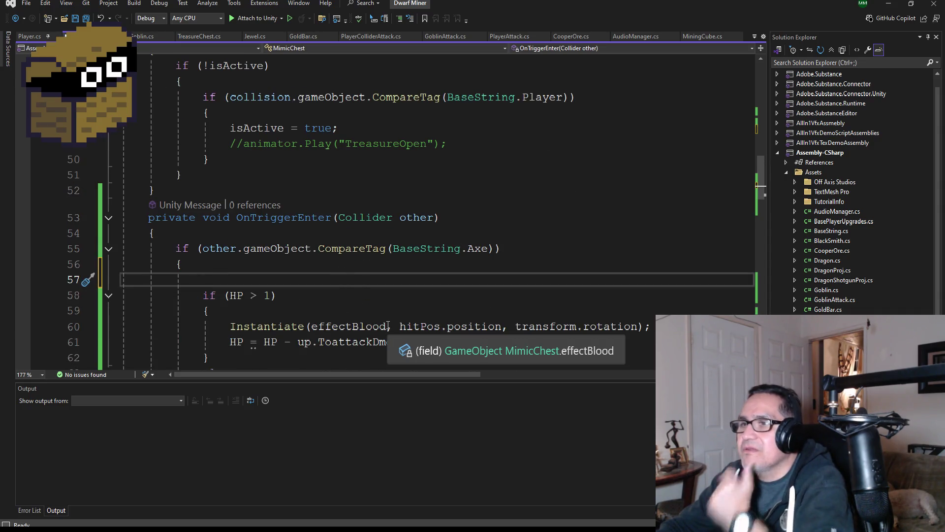
pyautogui.write('i')
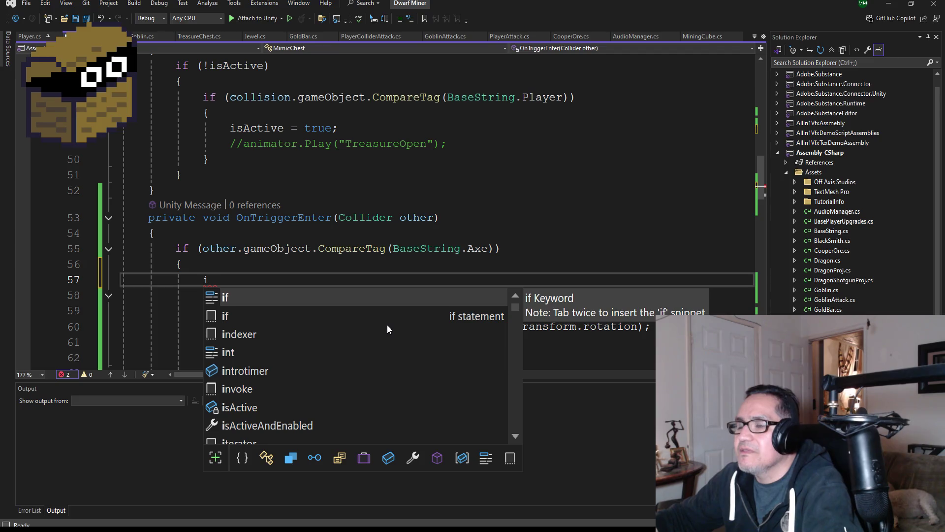
pyautogui.write('f(')
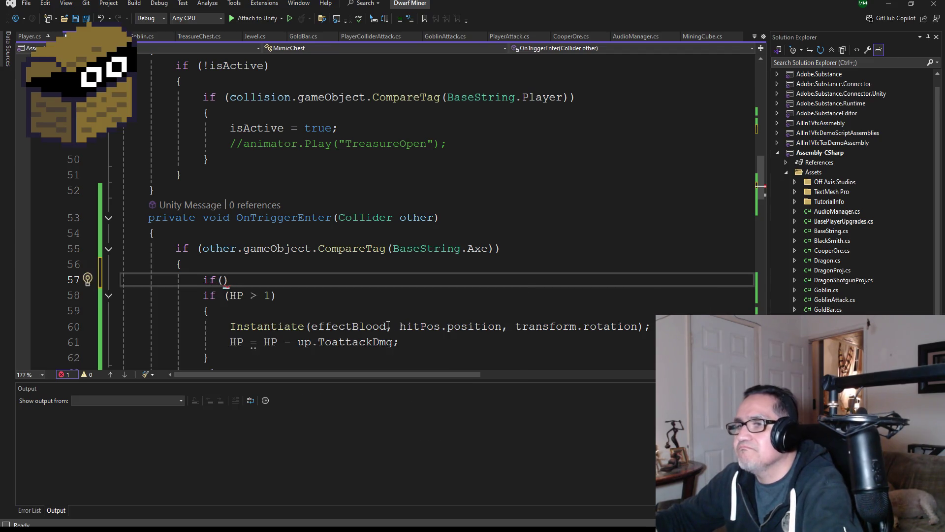
pyautogui.write('!isA')
pyautogui.press('Tab')
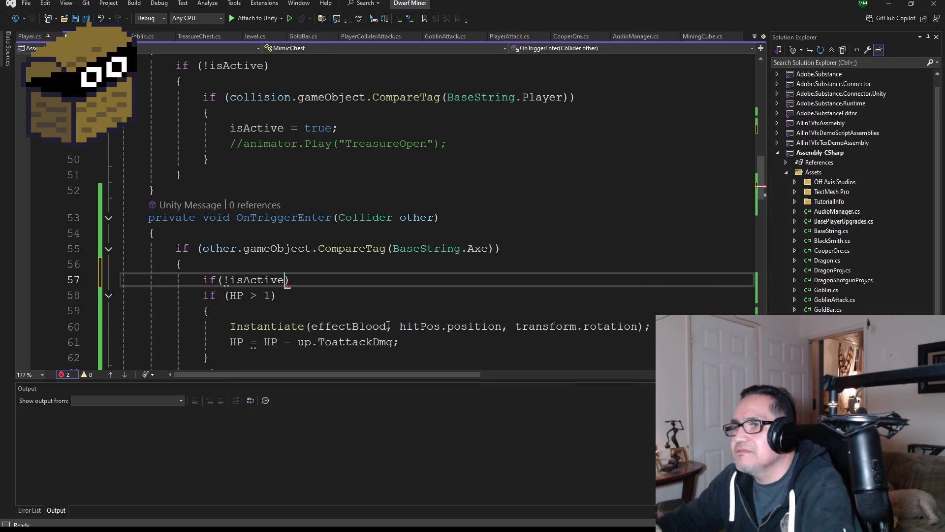
pyautogui.press('End')
pyautogui.press('Return')
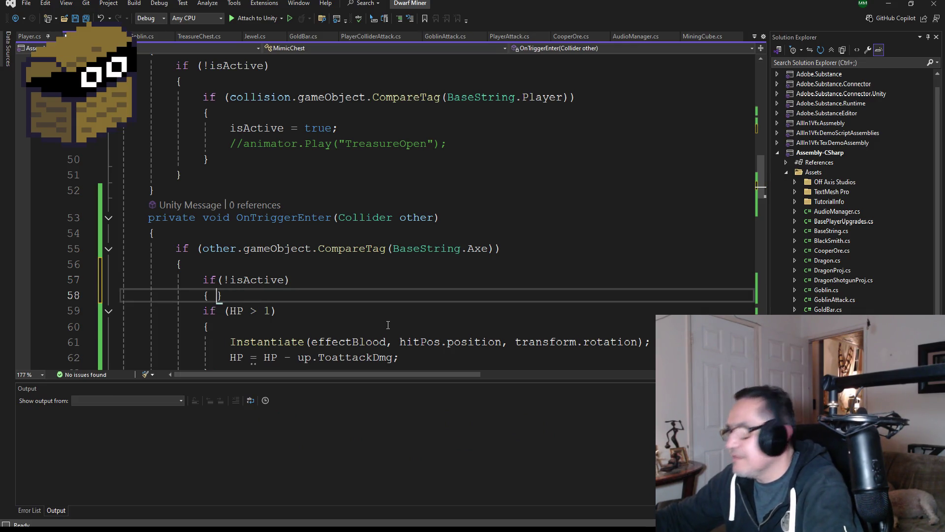
pyautogui.write('{')
pyautogui.press('Return')
# - Inside the new block, write isActive = true;
pyautogui.scroll(2, 345, 290)
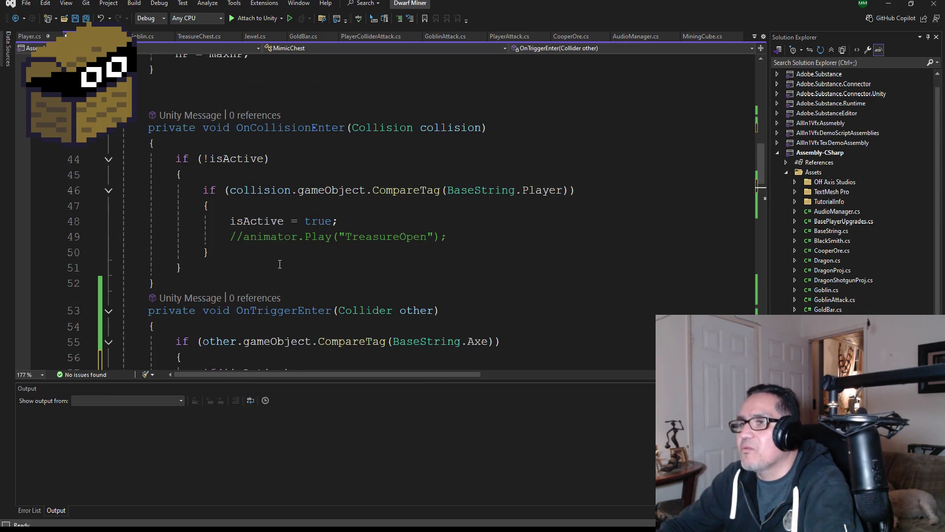
pyautogui.scroll(-3, 280, 265)
pyautogui.write('is')
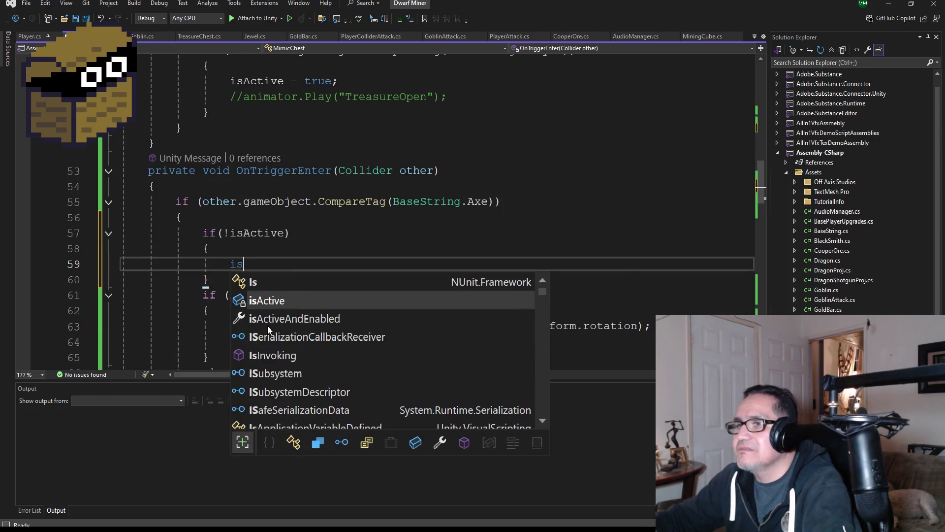
pyautogui.write('Ac')
pyautogui.press('Tab')
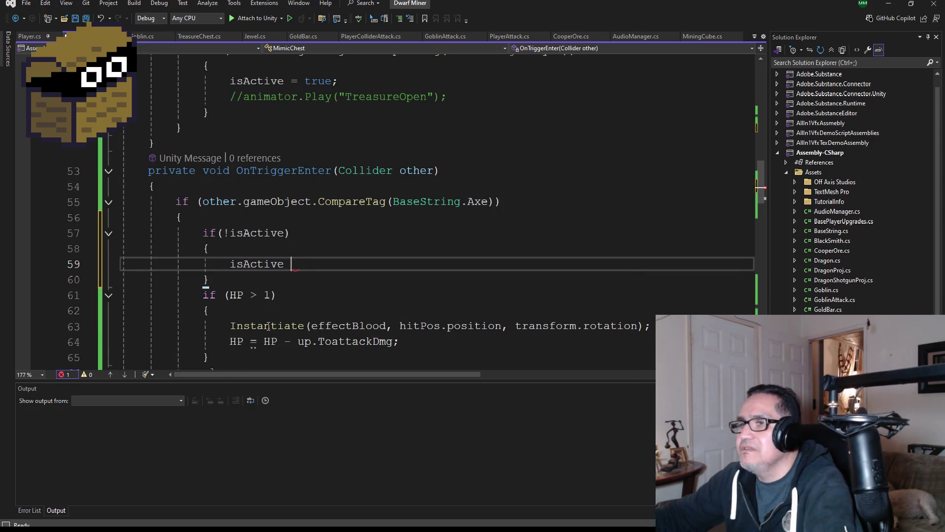
pyautogui.write('= true;')
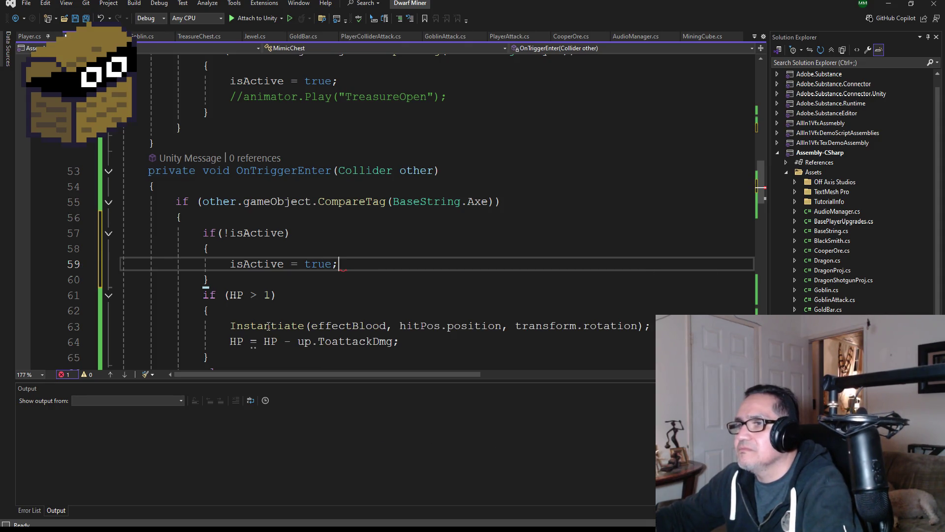
pyautogui.press('Return')
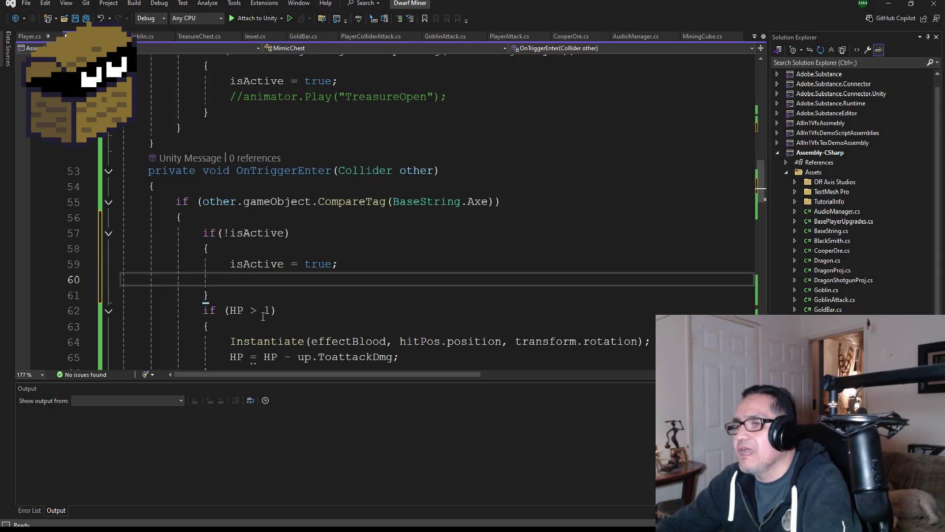
# - Move the HP if/else damage block inside the isActive block and save the script
pyautogui.scroll(-3, 264, 317)
pyautogui.moveTo(244, 299)
pyautogui.mouseDown()
pyautogui.moveTo(121, 199)
pyautogui.moveTo(115, 175)
pyautogui.mouseUp()
pyautogui.hotkey('ctrl', 'c')
pyautogui.press('Delete')
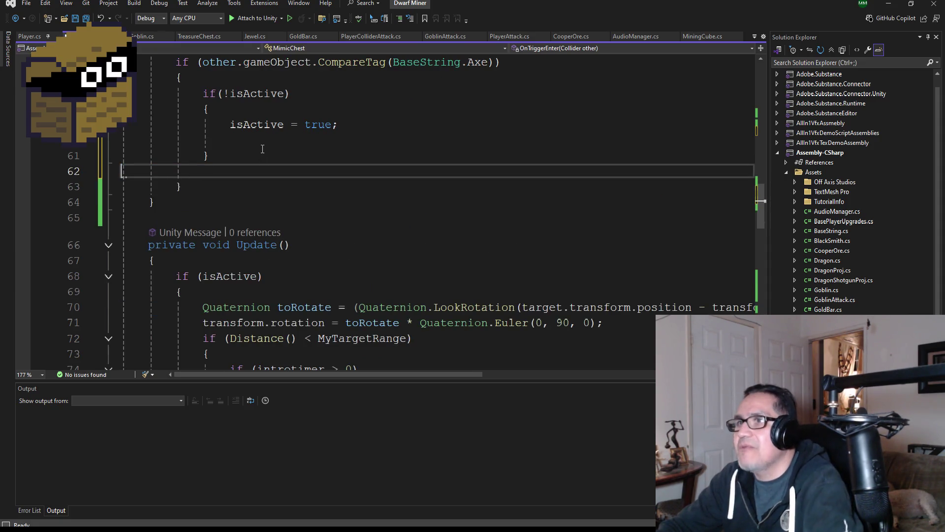
pyautogui.click(265, 141)
pyautogui.hotkey('ctrl', 'v')
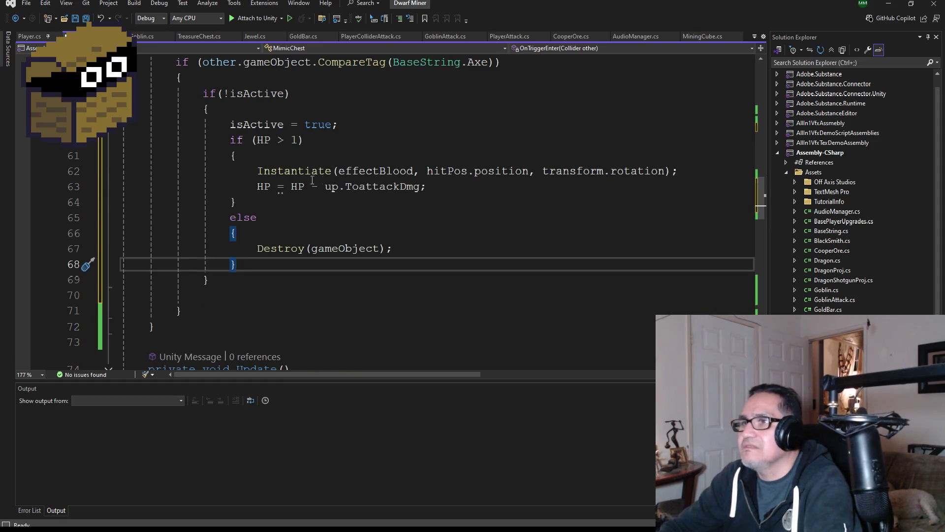
pyautogui.hotkey('ctrl', 's')
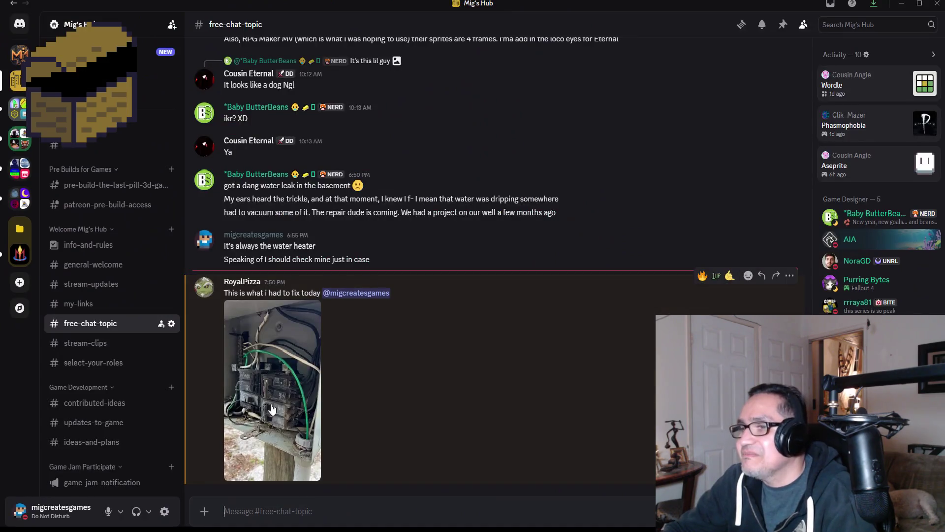
pyautogui.click(264, 420)
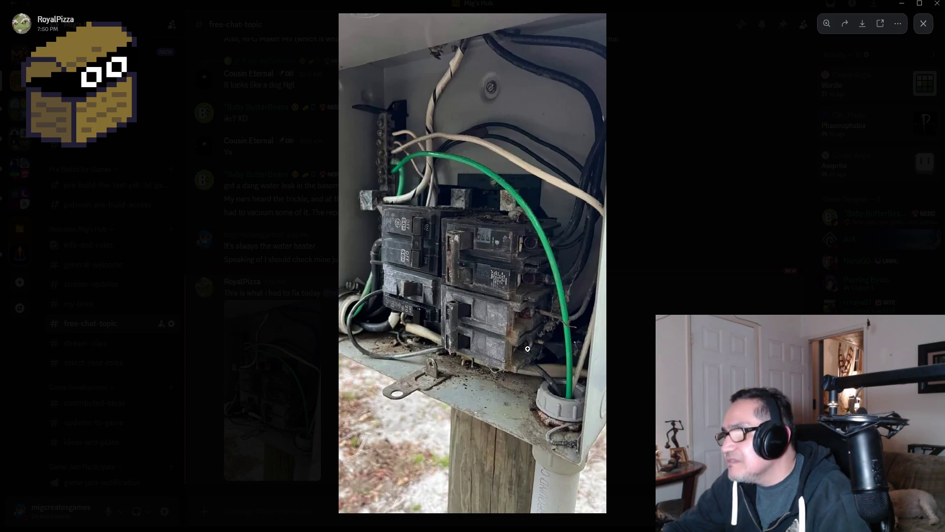
pyautogui.click(496, 340)
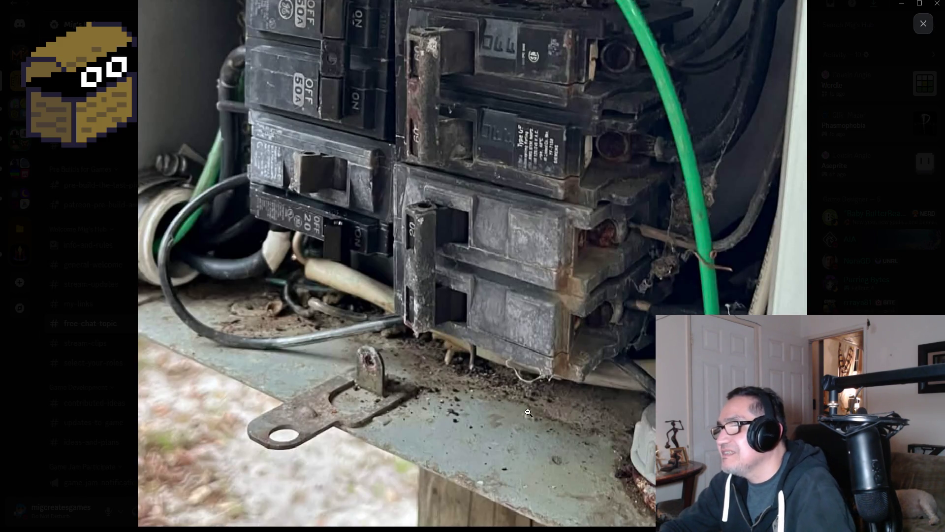
pyautogui.click(533, 388)
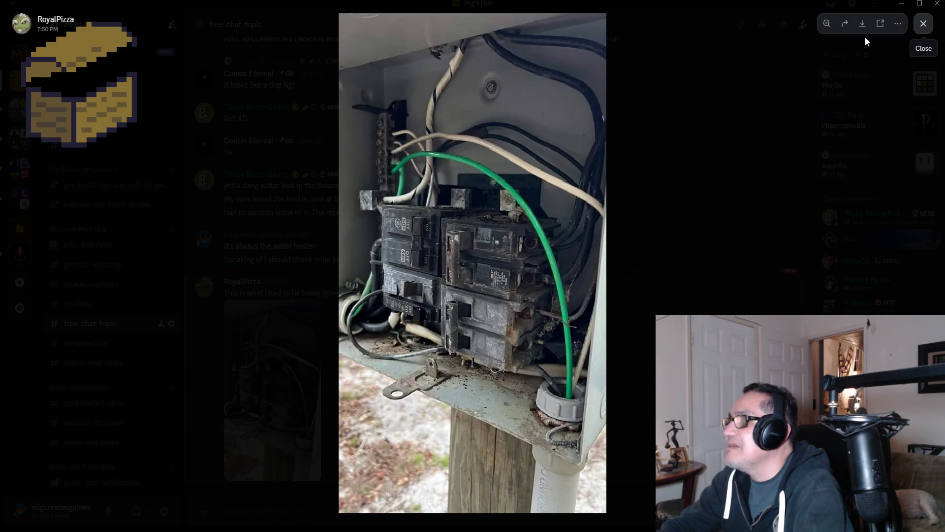
pyautogui.press('Escape')
pyautogui.hotkey('alt', 'Tab')
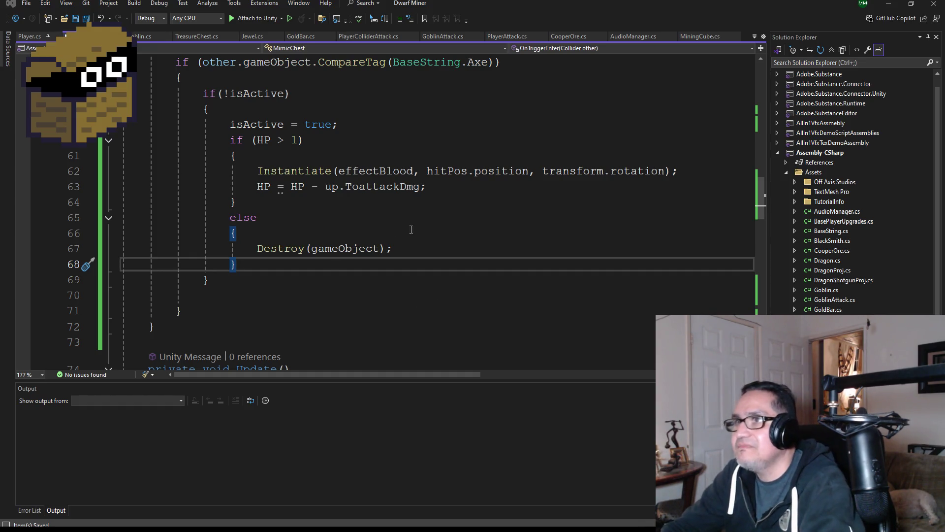
# - Delete the stray blank line below the else block and return to the Unity editor
pyautogui.scroll(2, 300, 175)
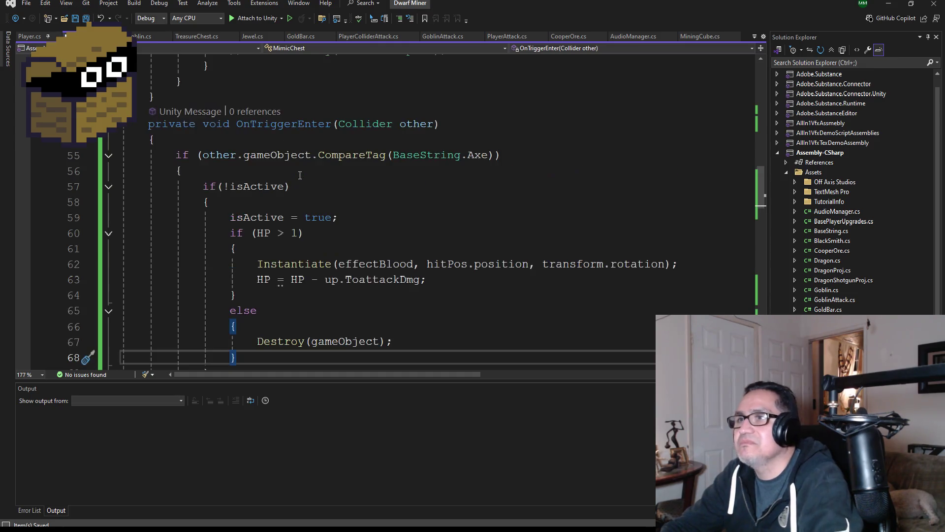
pyautogui.scroll(-3, 300, 176)
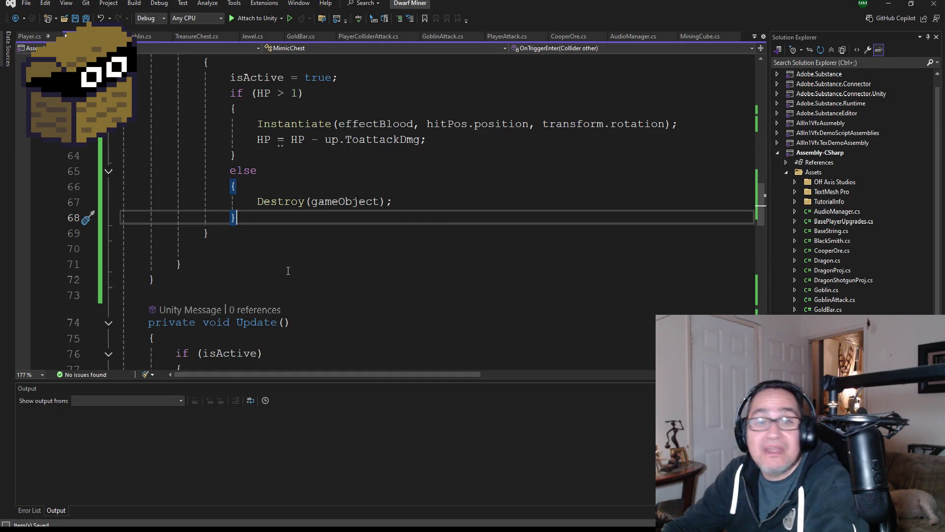
pyautogui.press('Down')
pyautogui.press('Down')
pyautogui.press('BackSpace')
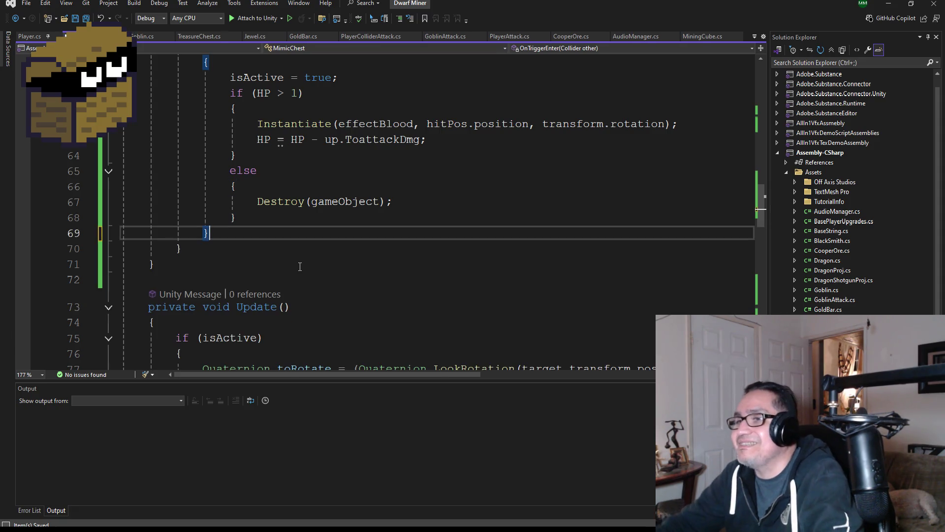
pyautogui.scroll(3, 614, 135)
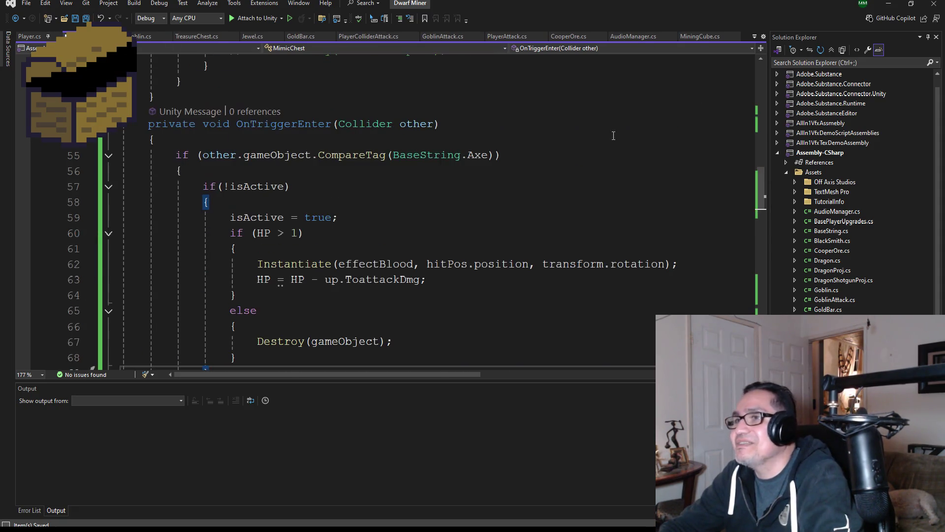
pyautogui.click(888, 5)
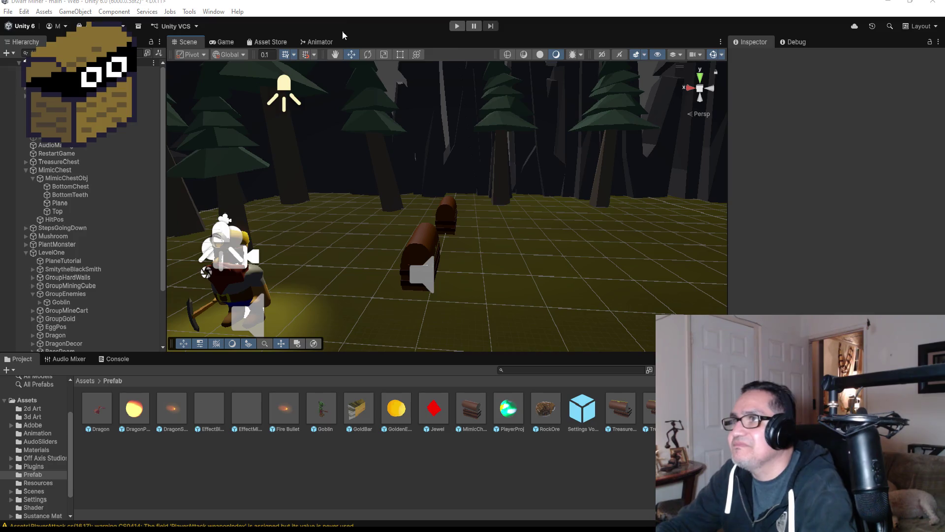
pyautogui.click(453, 27)
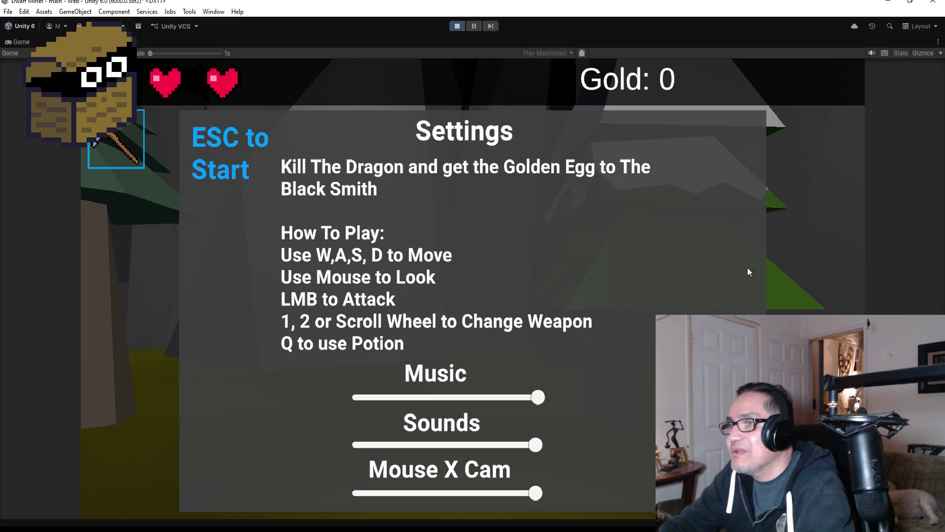
pyautogui.press('Escape')
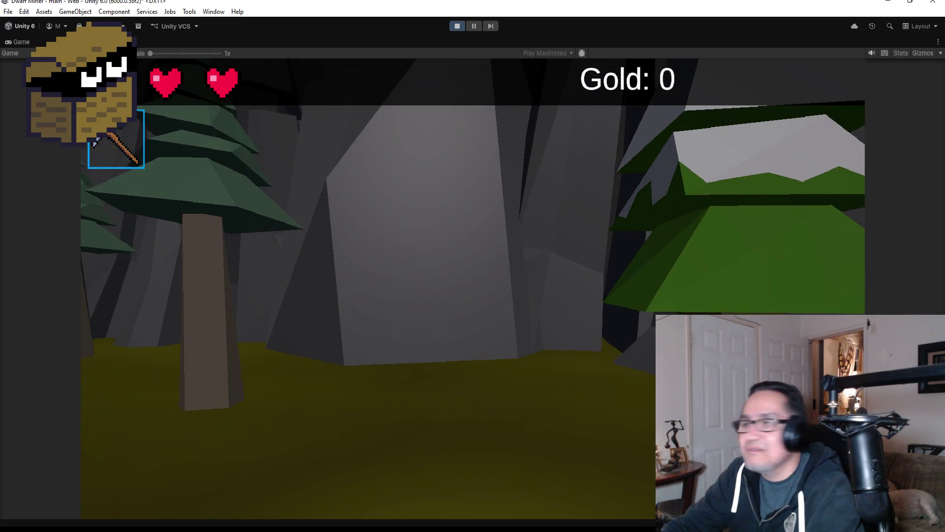
pyautogui.press('w')
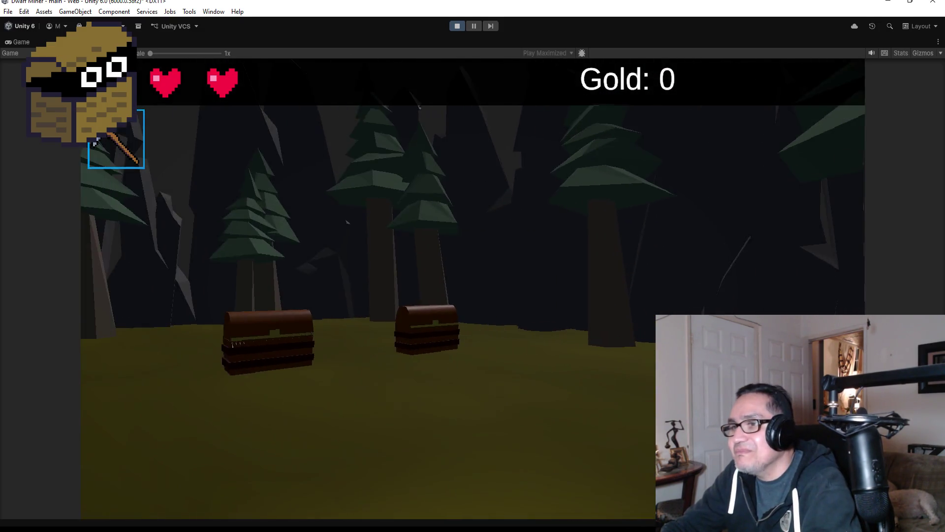
pyautogui.press('2')
pyautogui.press('w')
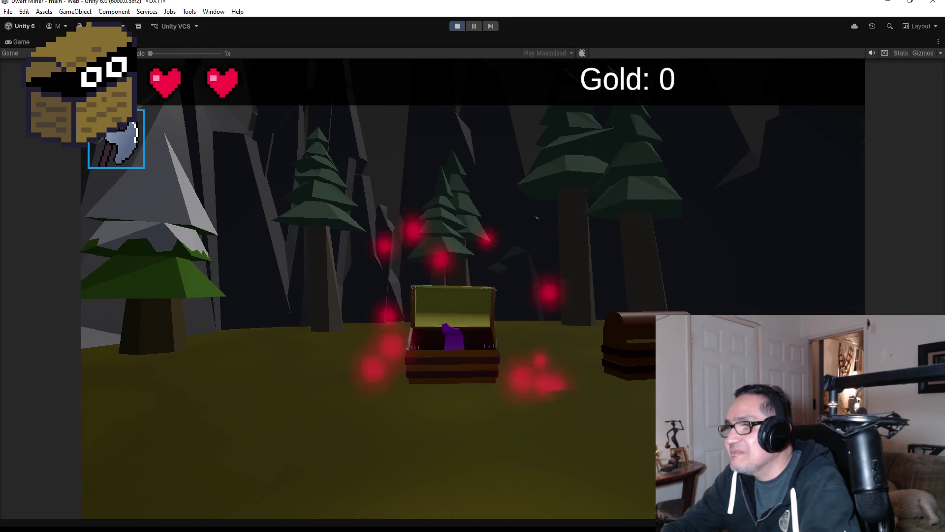
pyautogui.press('w')
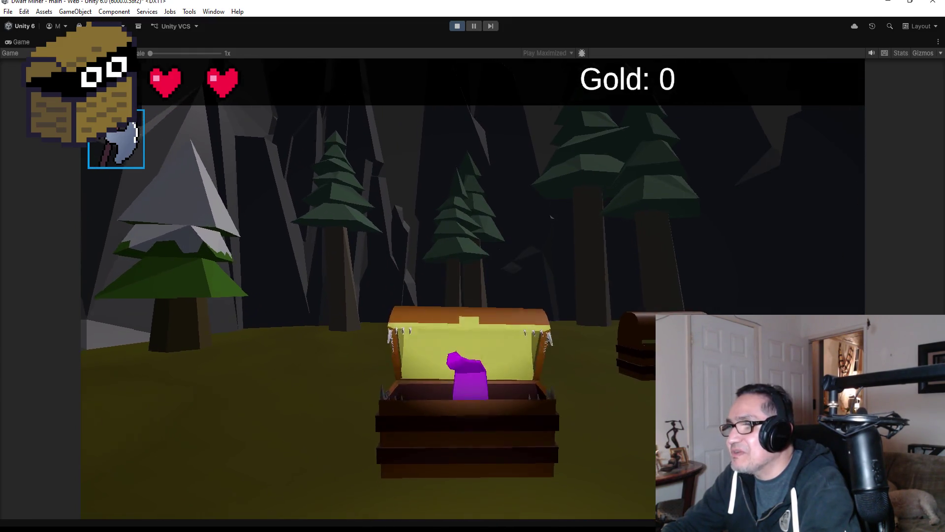
pyautogui.press('Escape')
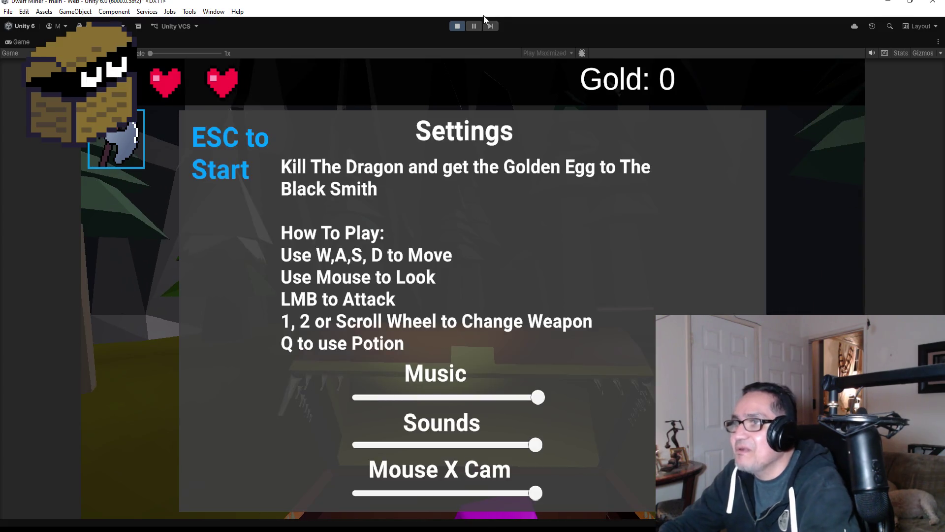
pyautogui.click(459, 28)
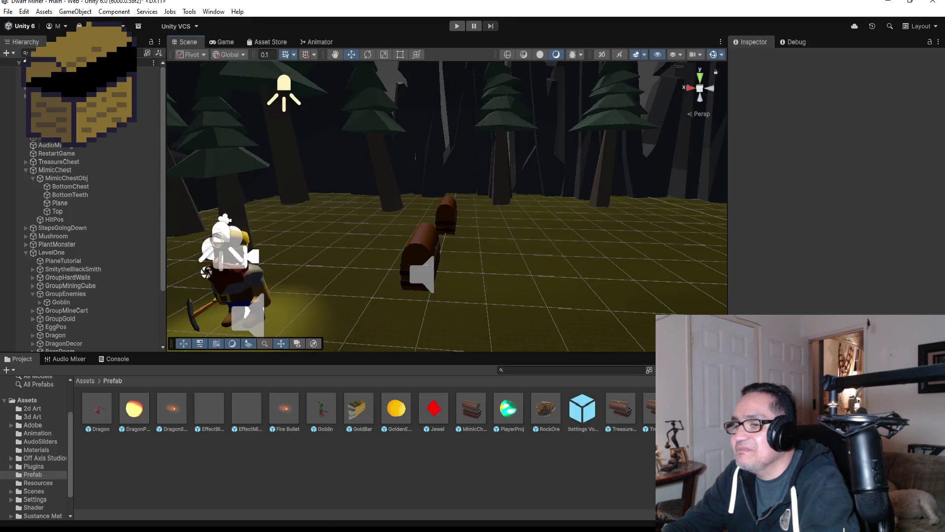
# - Cut the HP if/else block out of if (!isActive), paste it after the closing brace, and save
pyautogui.click(209, 473)
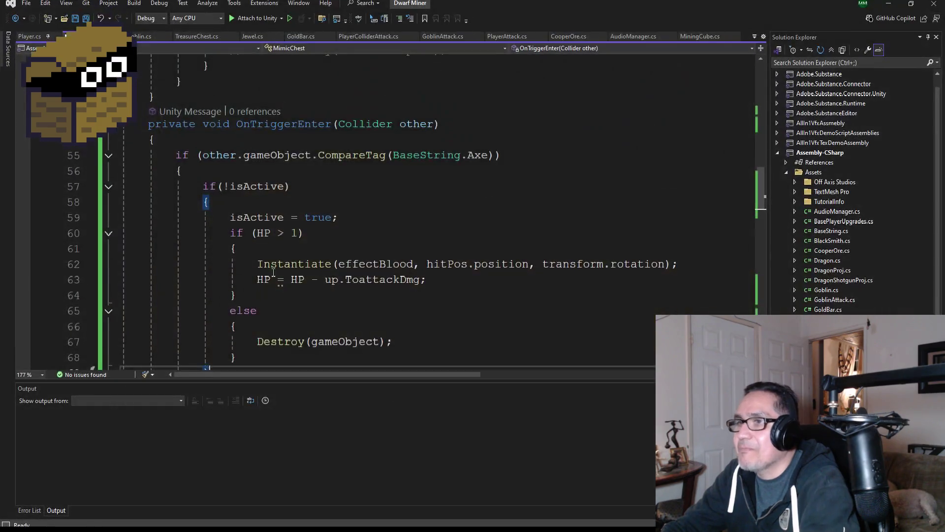
pyautogui.scroll(1, 342, 292)
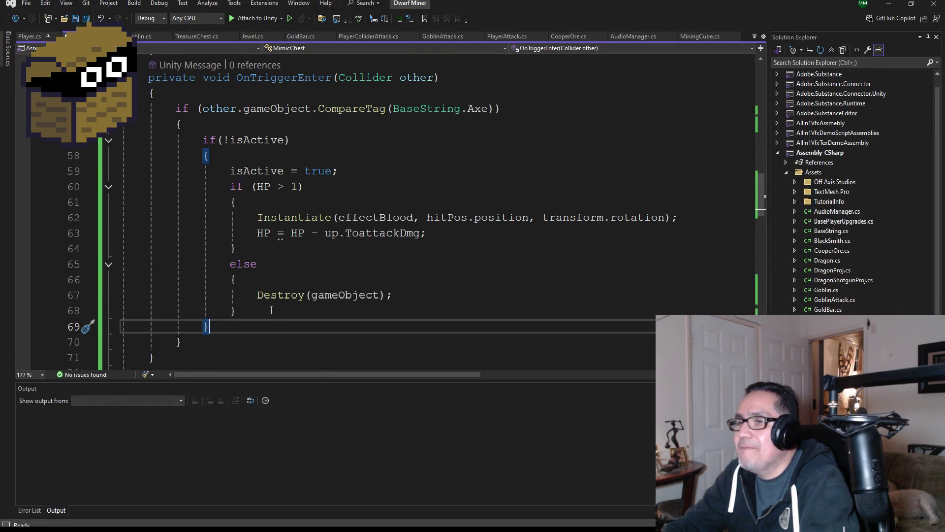
pyautogui.moveTo(272, 309)
pyautogui.mouseDown()
pyautogui.moveTo(98, 295)
pyautogui.moveTo(93, 170)
pyautogui.mouseUp()
pyautogui.hotkey('ctrl', 'c')
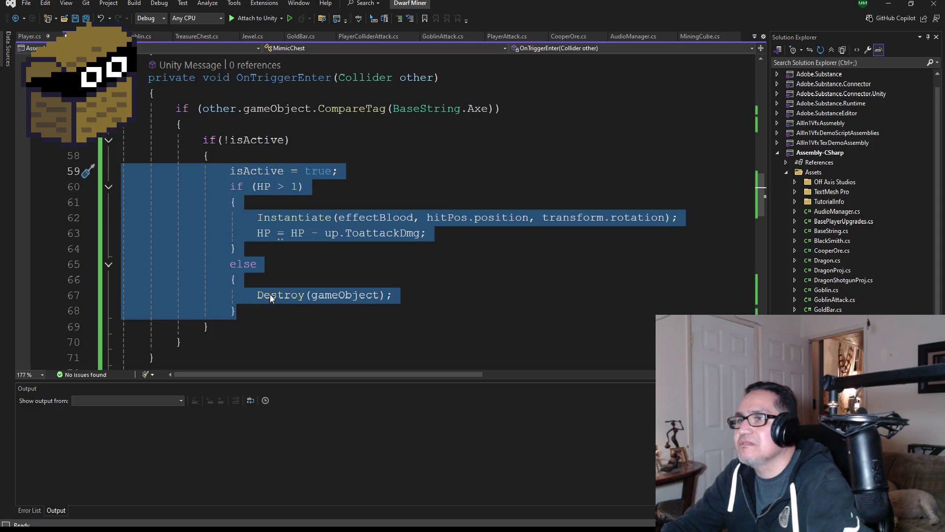
pyautogui.moveTo(272, 311)
pyautogui.mouseDown()
pyautogui.moveTo(187, 264)
pyautogui.moveTo(105, 198)
pyautogui.mouseUp()
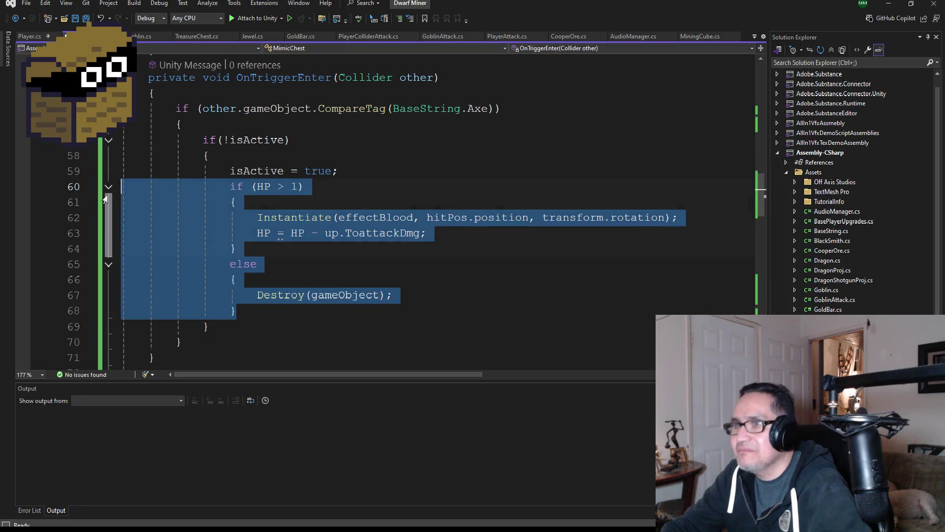
pyautogui.press('Delete')
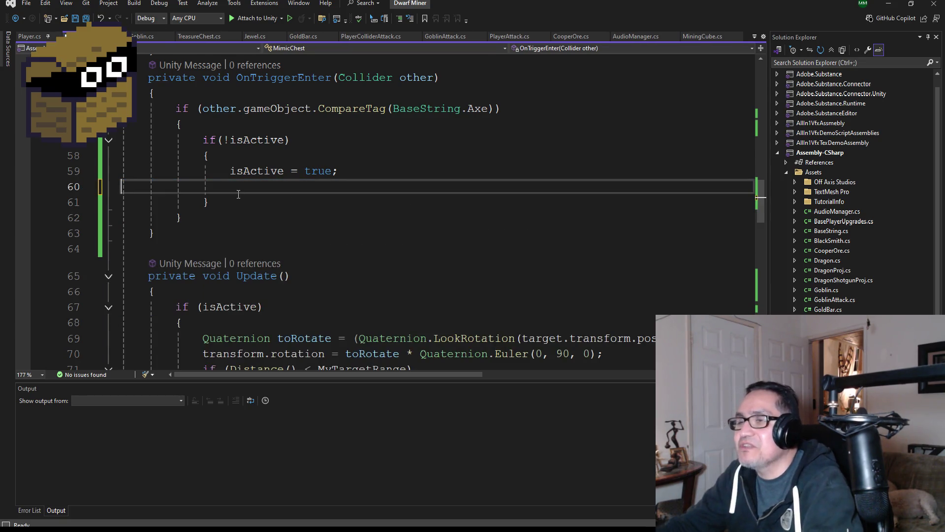
pyautogui.press('BackSpace')
pyautogui.press('Down')
pyautogui.press('Return')
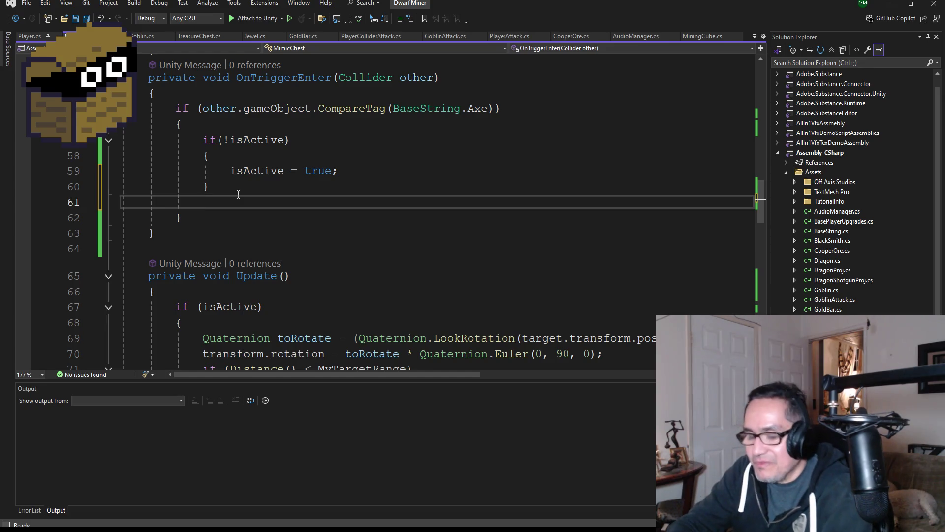
pyautogui.hotkey('ctrl', 'v')
pyautogui.hotkey('ctrl', 's')
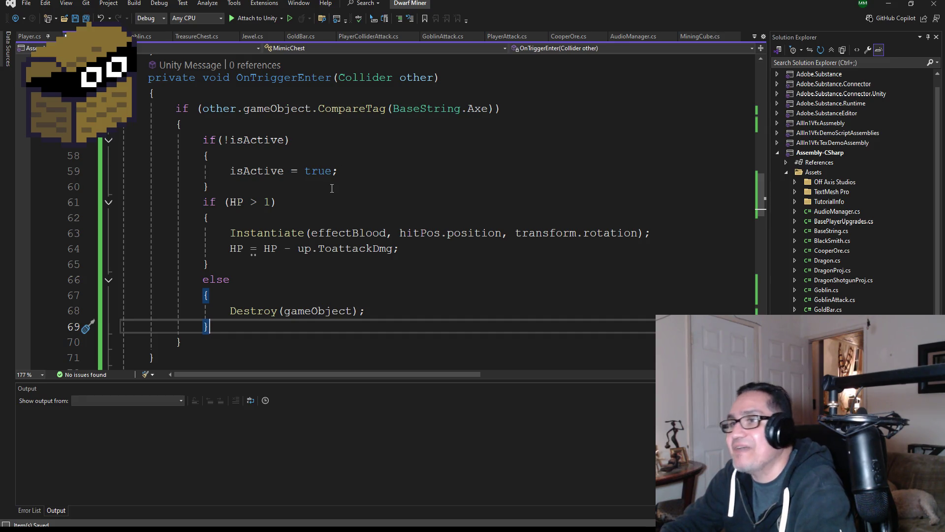
pyautogui.scroll(-2, 332, 189)
pyautogui.scroll(2, 332, 189)
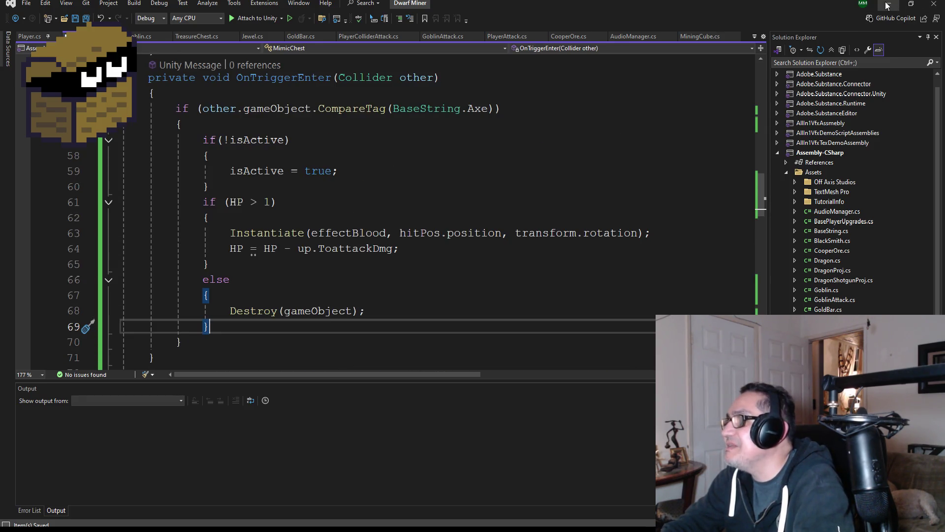
# - Minimize Visual Studio and press Play to start a new test run
pyautogui.click(887, 6)
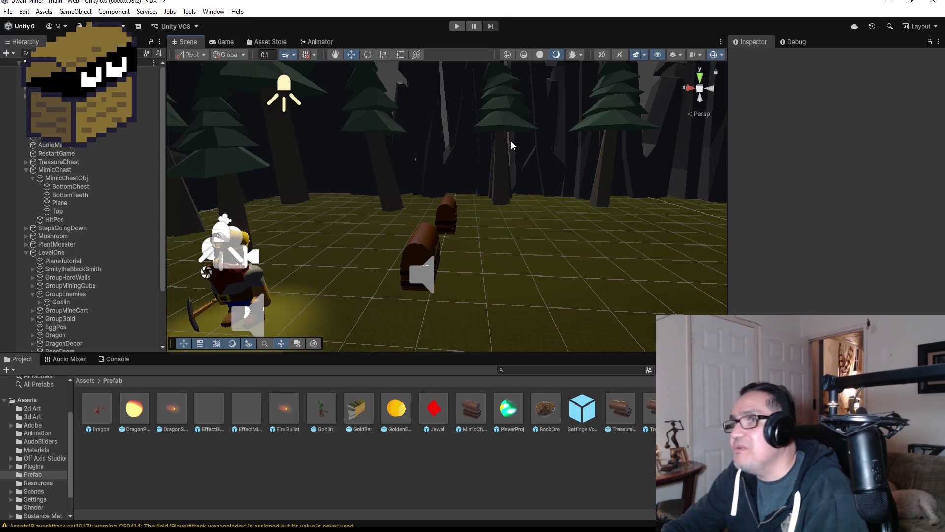
pyautogui.click(463, 26)
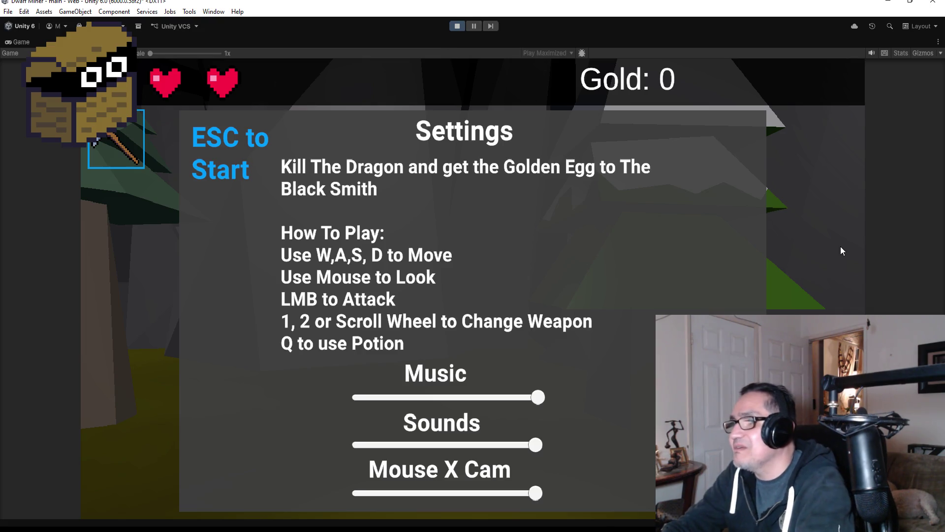
# - Dismiss the settings overlay, switch to the axe, hit the mimic chest twice, then stop
pyautogui.press('Escape')
pyautogui.press('a')
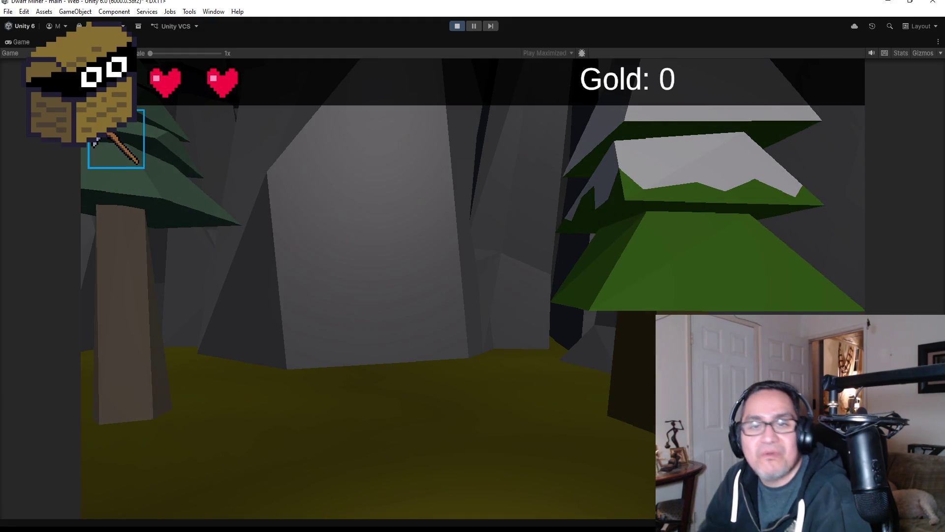
pyautogui.press('Escape')
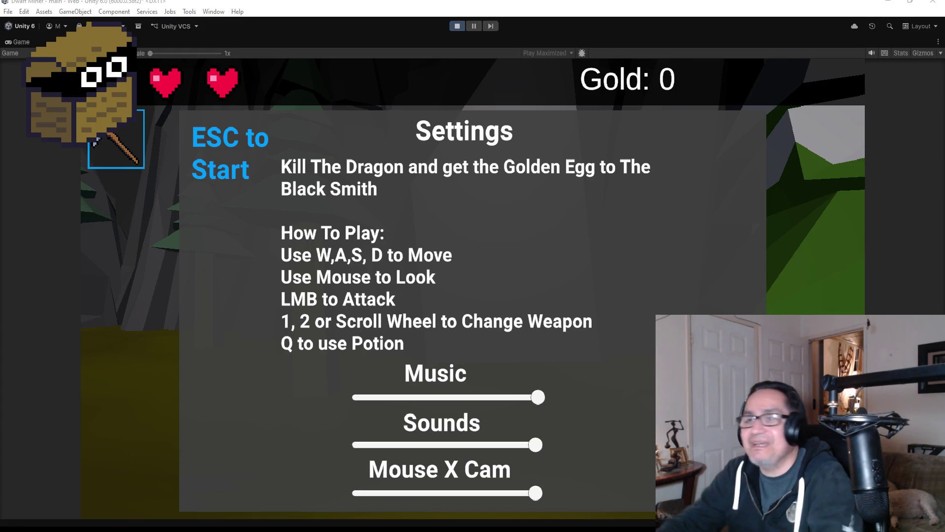
pyautogui.press('Escape')
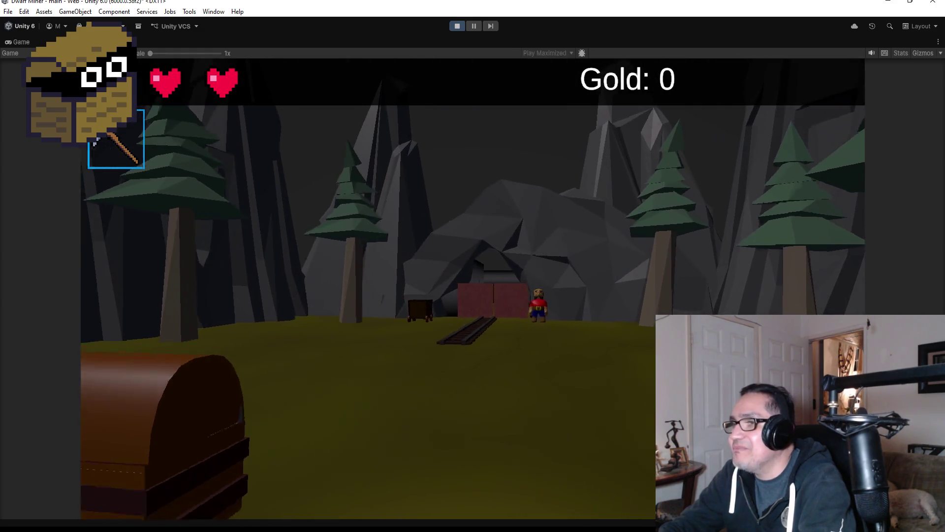
pyautogui.press('w')
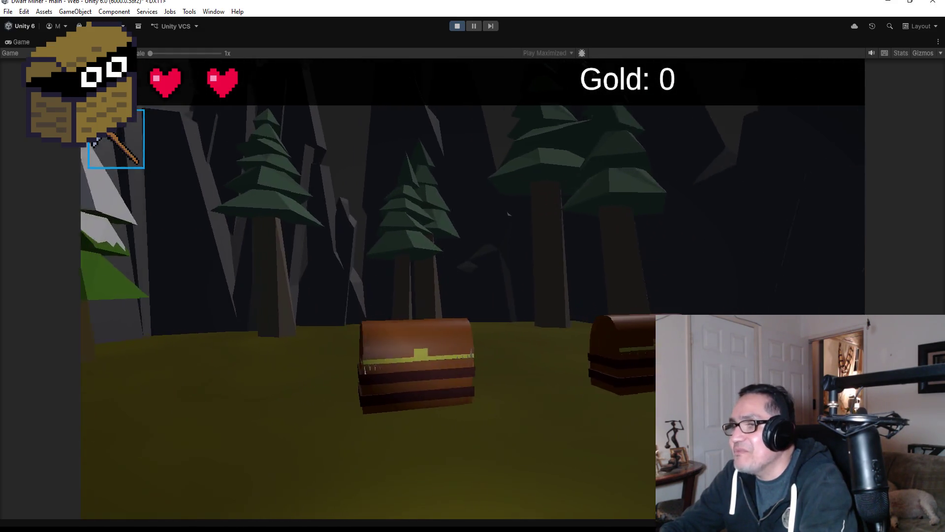
pyautogui.scroll(-1, 472, 266)
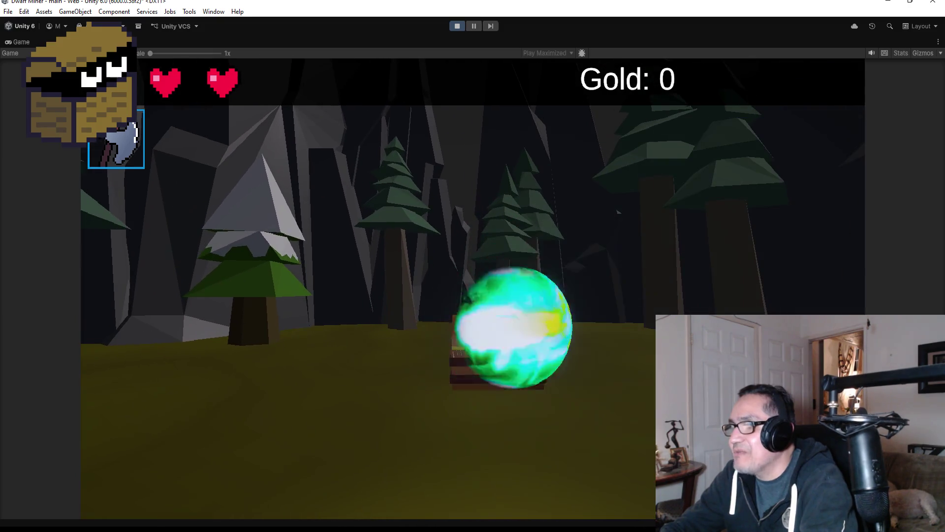
pyautogui.click(585, 213)
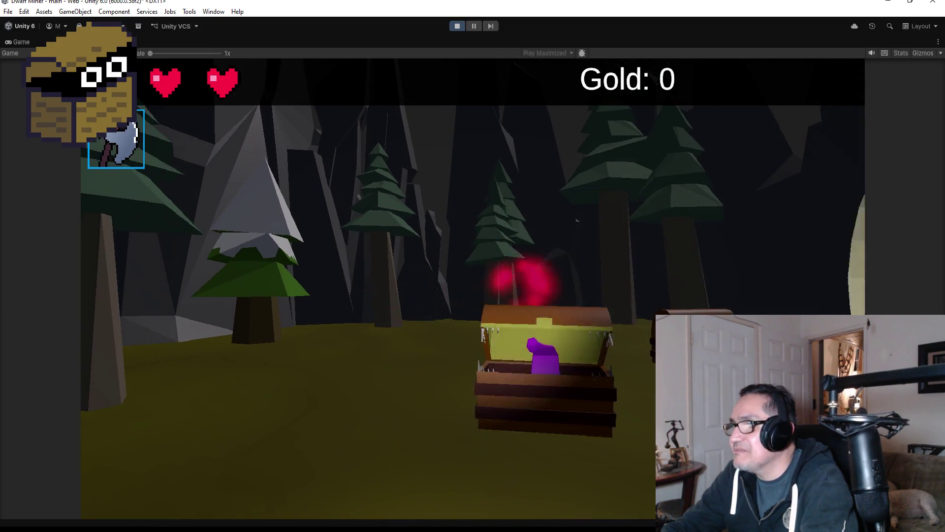
pyautogui.click(586, 213)
pyautogui.press('Escape')
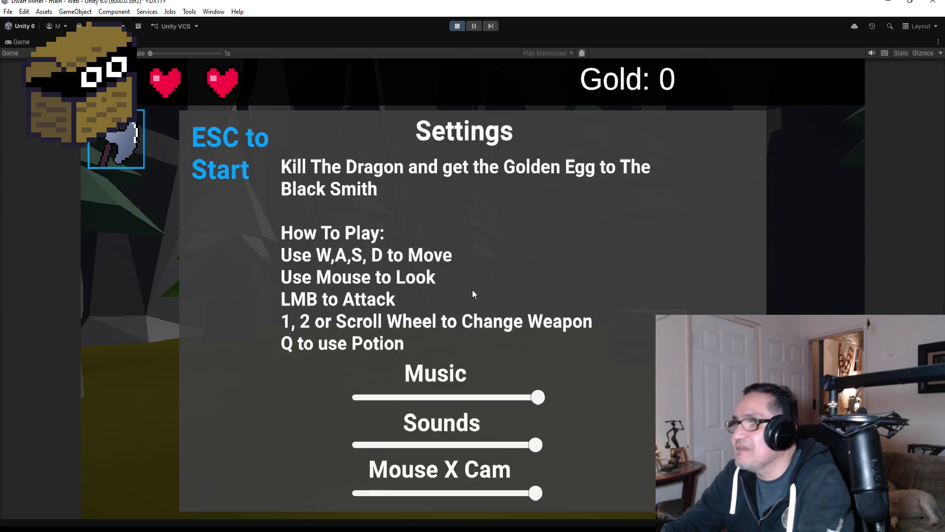
pyautogui.click(463, 23)
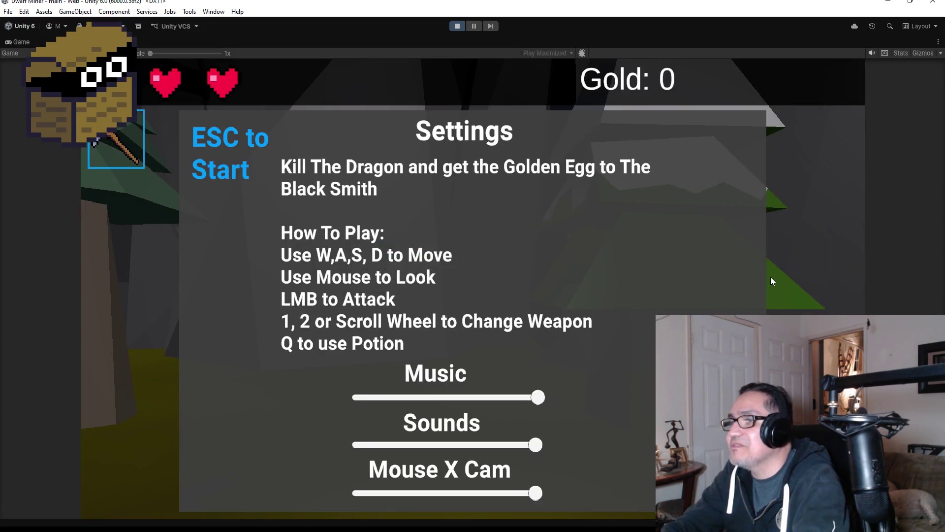
# - Replay, approach the chest, switch to the axe with key 2, back away, and stop the game
pyautogui.press('Escape')
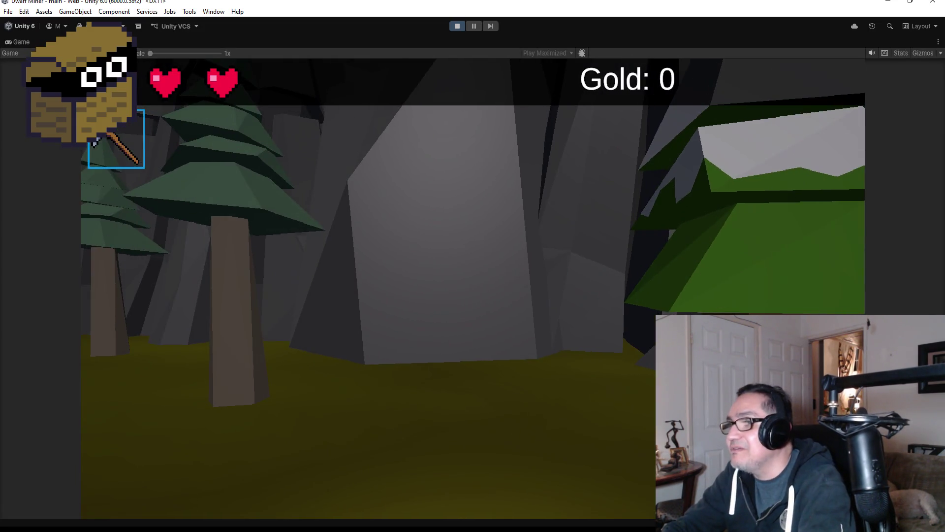
pyautogui.press('w')
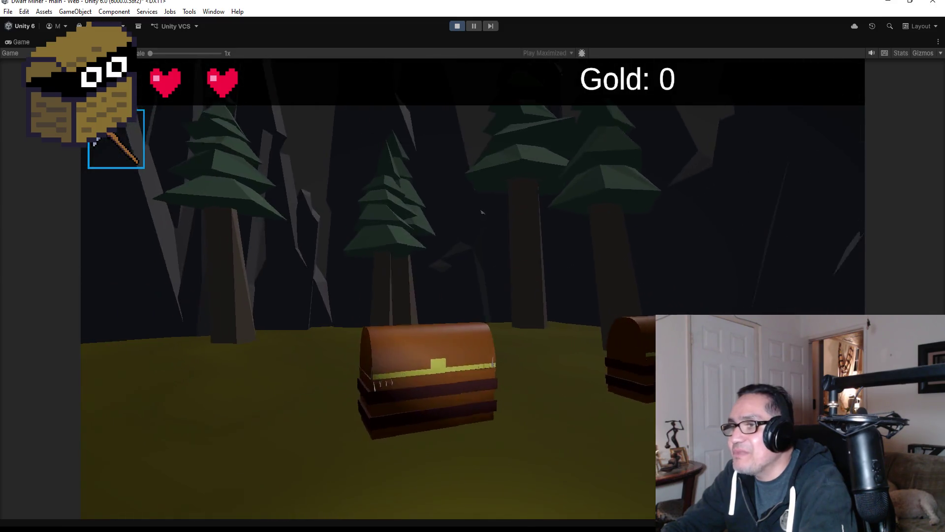
pyautogui.press('2')
pyautogui.press('s')
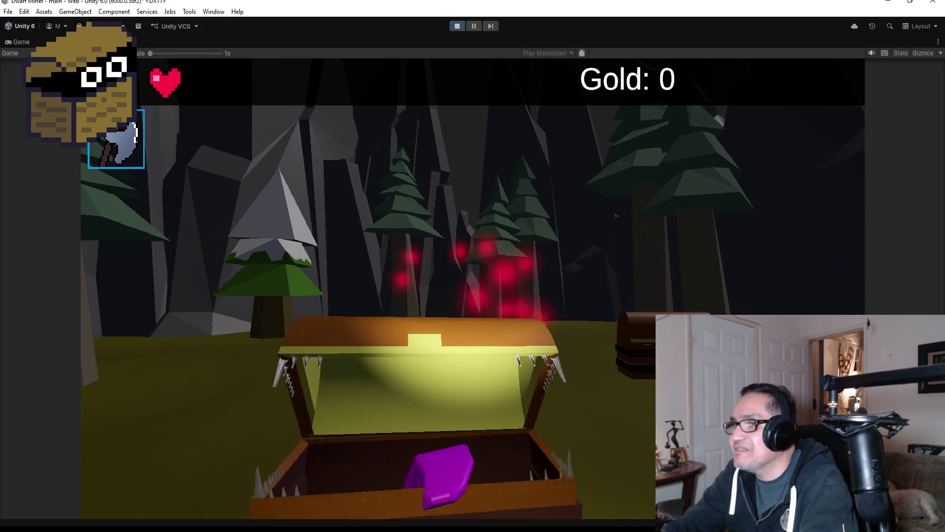
pyautogui.press('Escape')
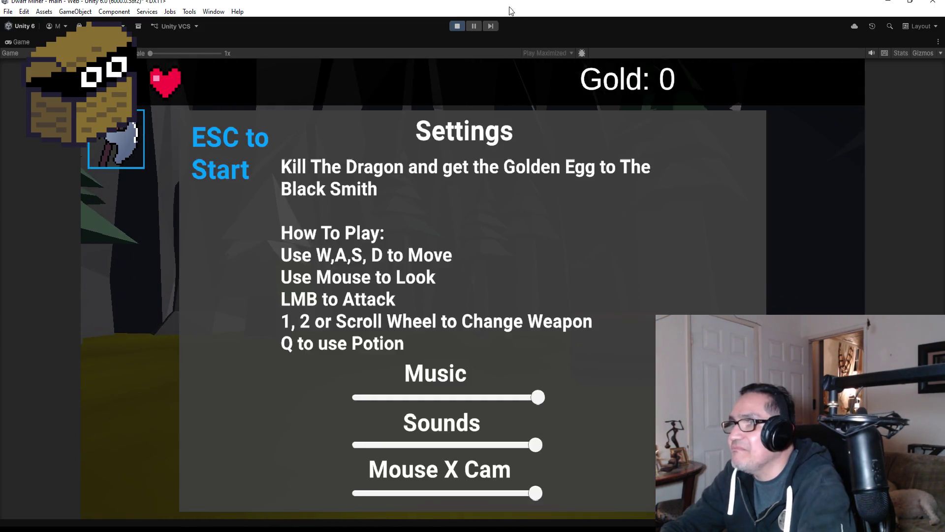
pyautogui.click(456, 26)
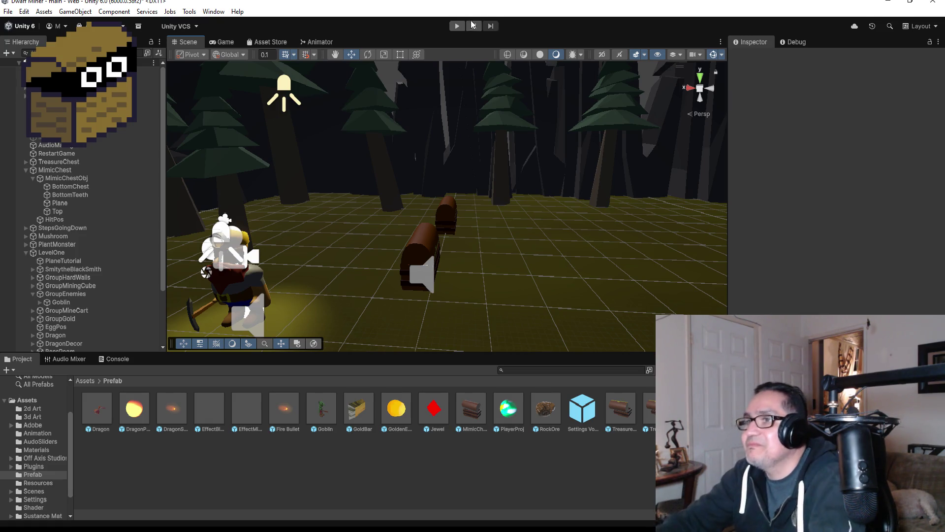
# - Switch to Top view, collapse MimicChest and GroupEnemies, and select GroupTreasureChest
pyautogui.click(699, 77)
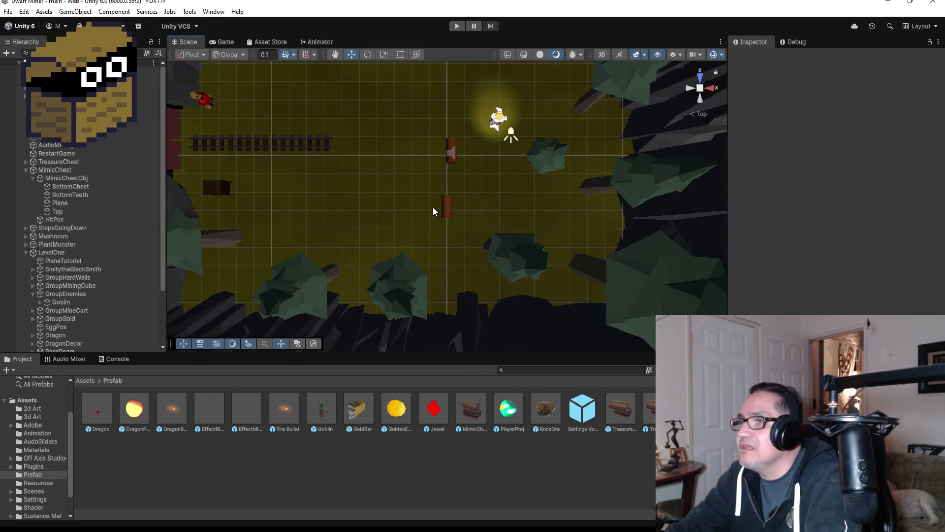
pyautogui.click(27, 170)
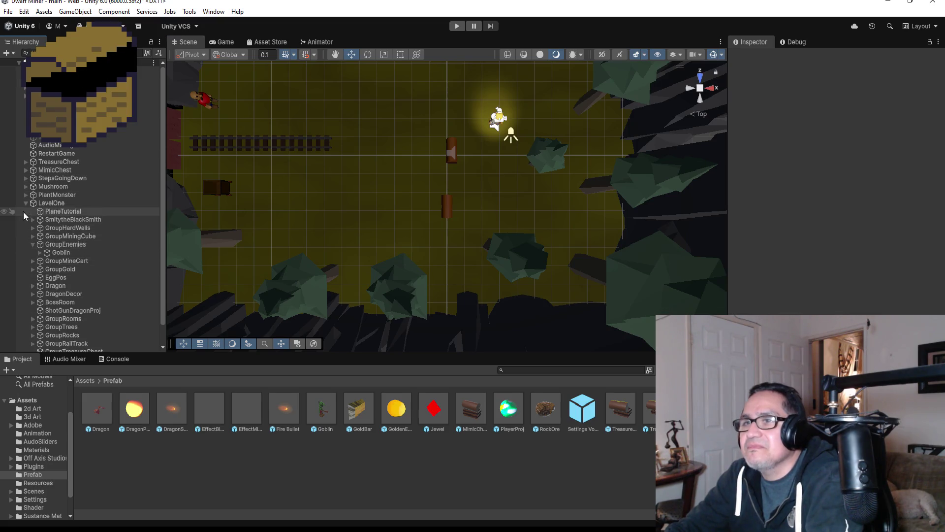
pyautogui.click(32, 244)
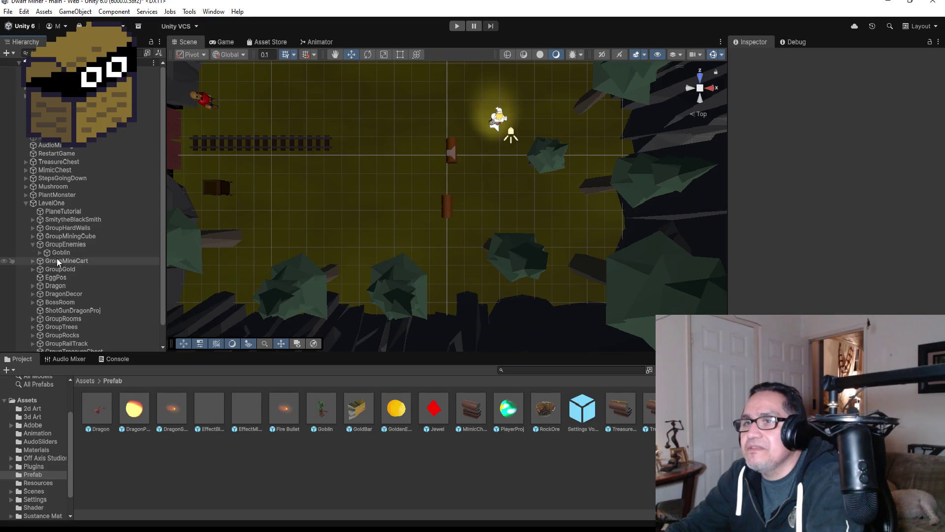
pyautogui.scroll(-2, 39, 251)
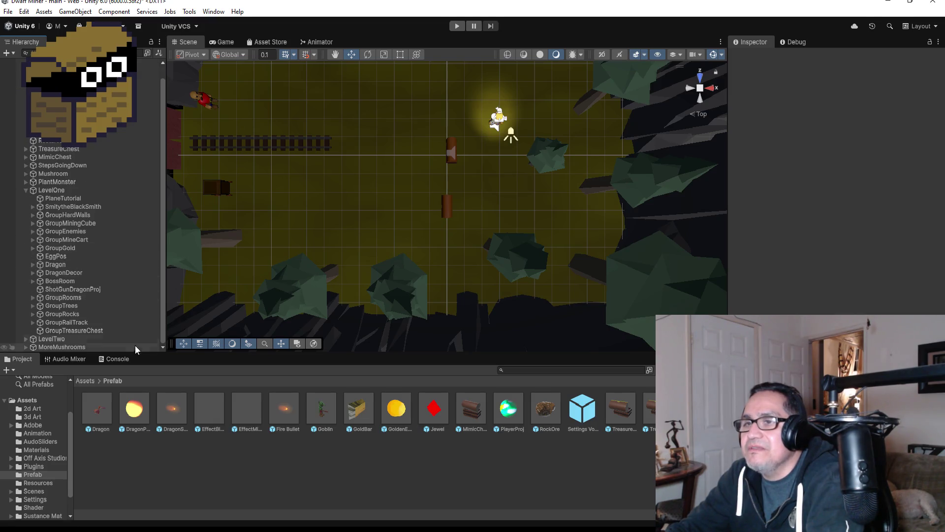
pyautogui.click(90, 332)
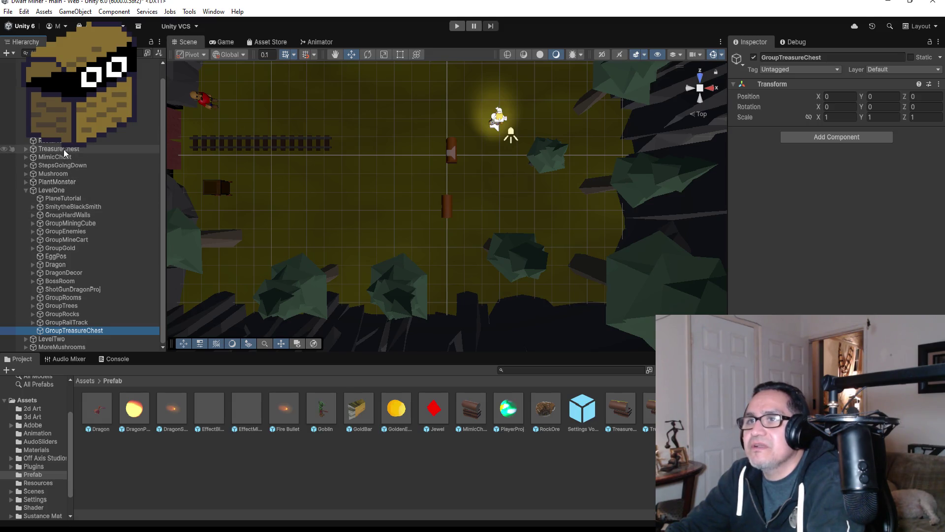
# - Parent TreasureChest under GroupTreasureChest and drag it to X -34.11, Z -105.3
pyautogui.moveTo(63, 149); pyautogui.dragTo(76, 333)
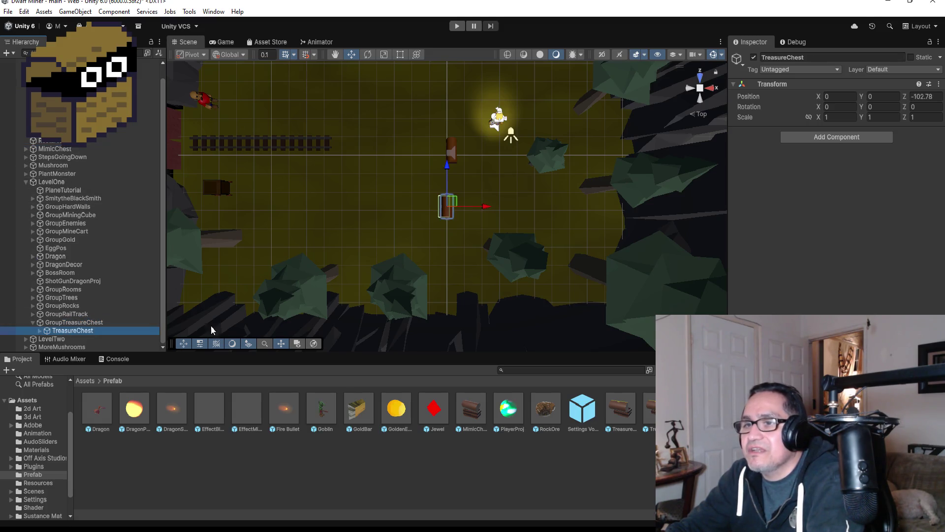
pyautogui.scroll(-6, 500, 217)
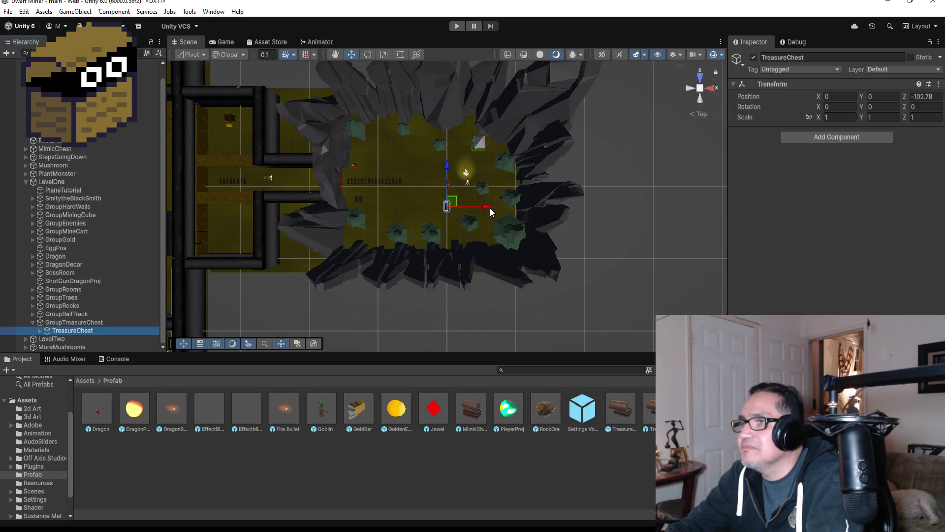
pyautogui.moveTo(490, 207); pyautogui.dragTo(256, 204)
pyautogui.scroll(-5, 256, 204)
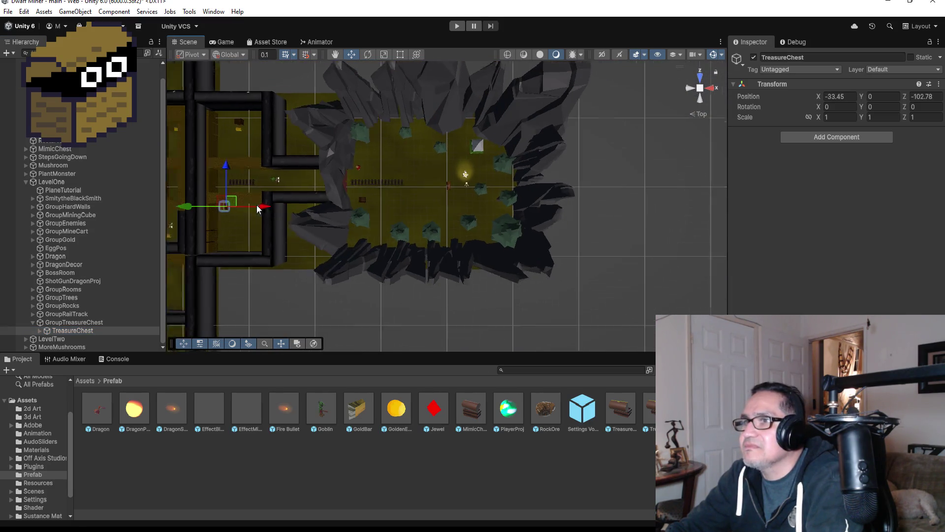
pyautogui.moveTo(298, 167); pyautogui.dragTo(297, 181)
pyautogui.moveTo(338, 223); pyautogui.dragTo(331, 221)
pyautogui.press('f')
pyautogui.scroll(-8, 541, 212)
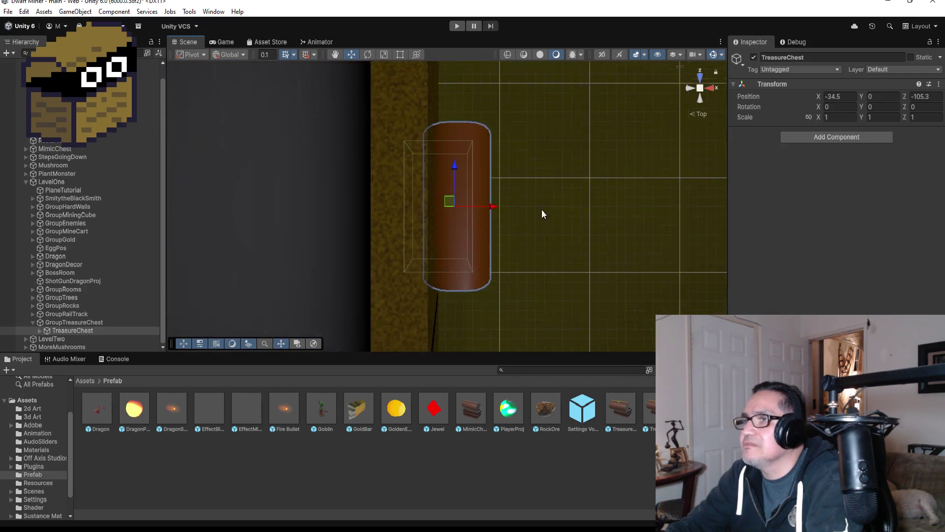
pyautogui.moveTo(494, 208)
pyautogui.mouseDown()
pyautogui.moveTo(581, 218)
pyautogui.moveTo(270, 49)
pyautogui.moveTo(479, 84)
pyautogui.moveTo(589, 160)
pyautogui.mouseUp()
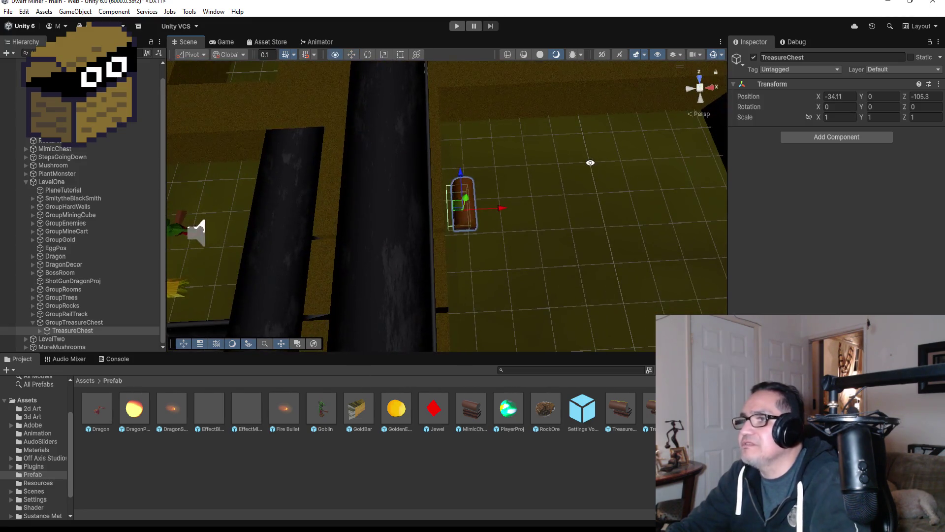
# - Set the chest's Rotation X to 0 and Rotation Y to 180
pyautogui.click(854, 107)
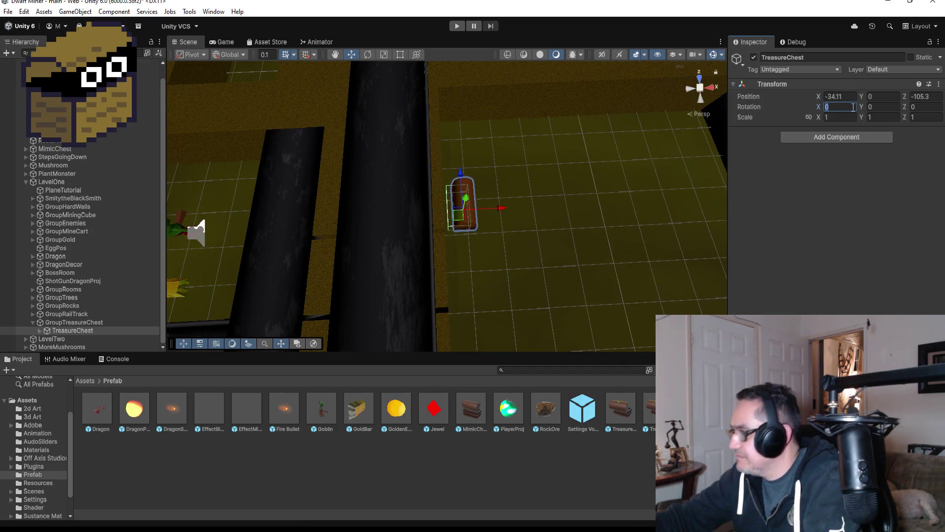
pyautogui.write('180')
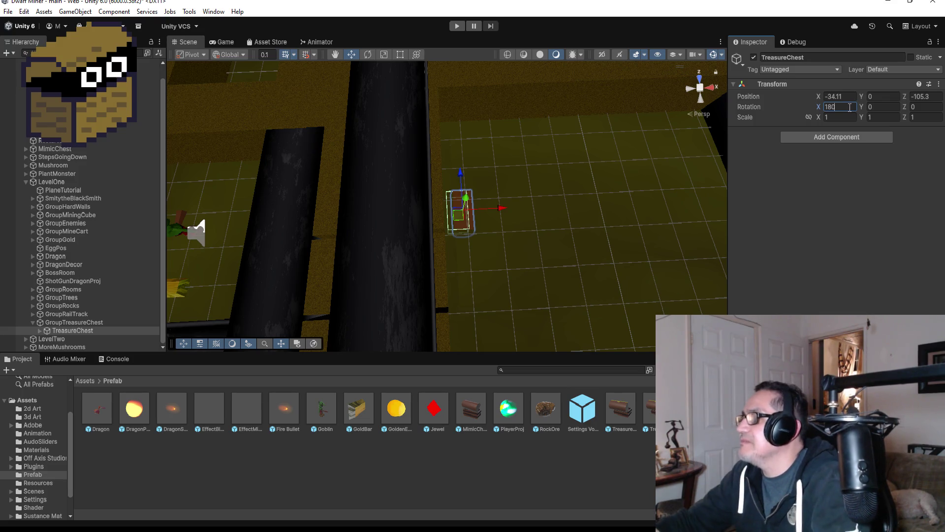
pyautogui.press('BackSpace')
pyautogui.press('BackSpace')
pyautogui.press('BackSpace')
pyautogui.write('0')
pyautogui.press('Tab')
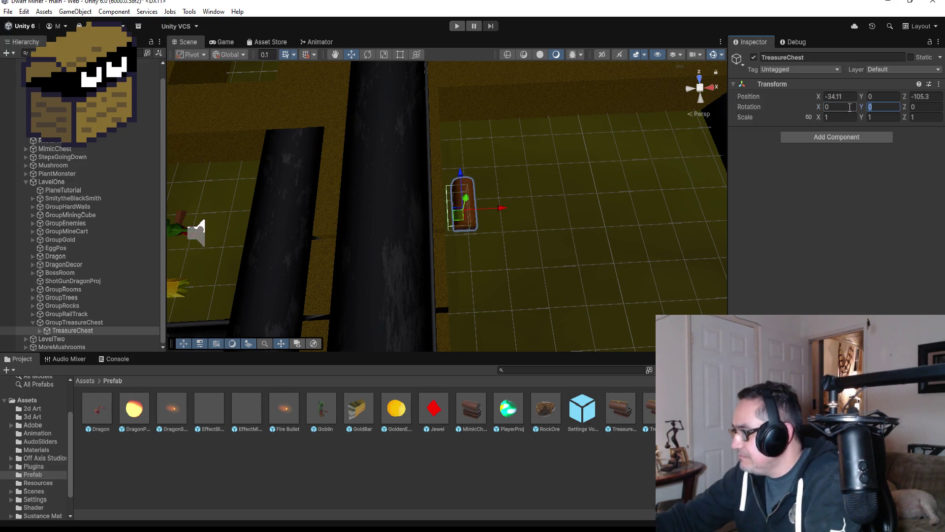
pyautogui.write('180')
pyautogui.scroll(-5, 555, 197)
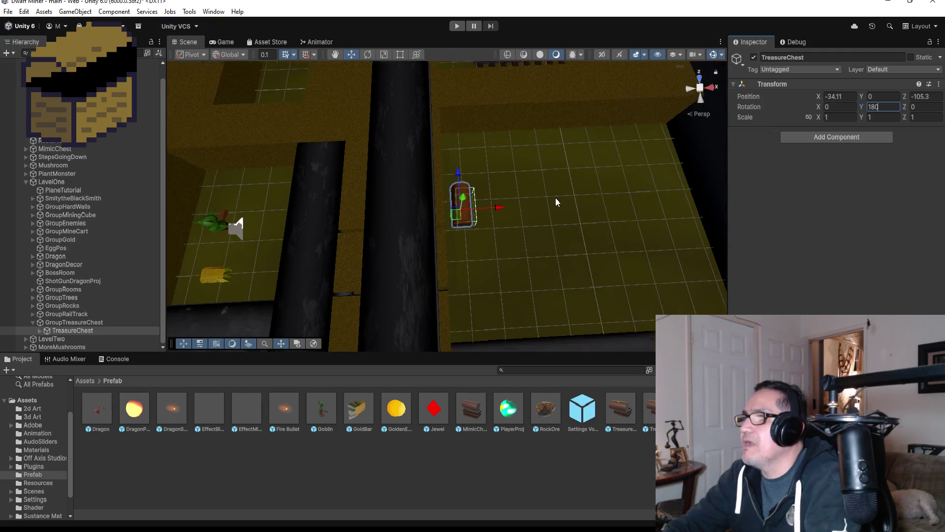
pyautogui.scroll(-3, 523, 230)
pyautogui.scroll(-5, 481, 189)
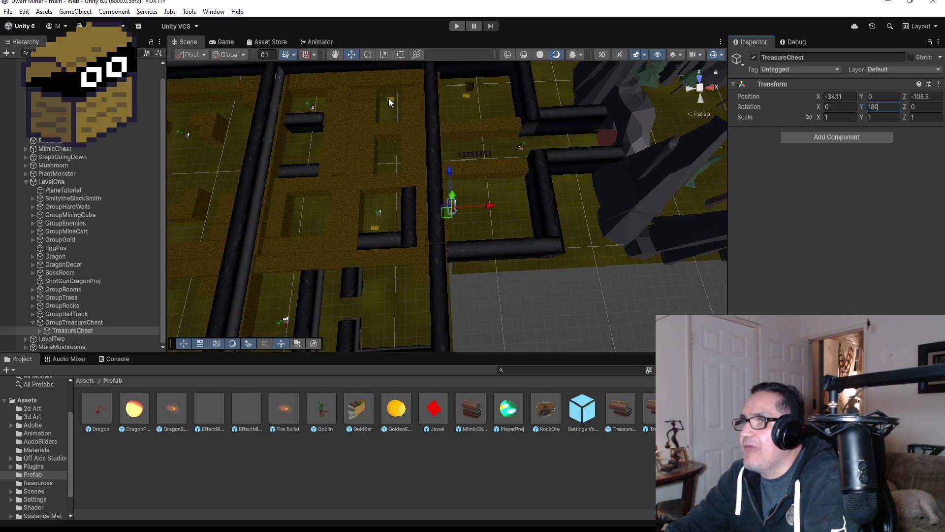
# - Delete GoldBar (2)–(13) and the original GoldBar, keep GoldBar (1), and collapse GroupGold
pyautogui.click(393, 98)
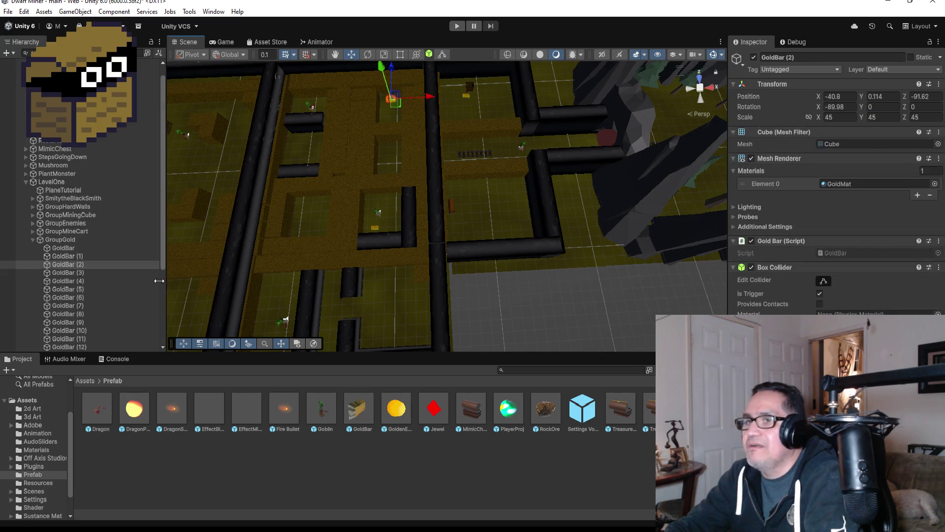
pyautogui.scroll(-5, 78, 274)
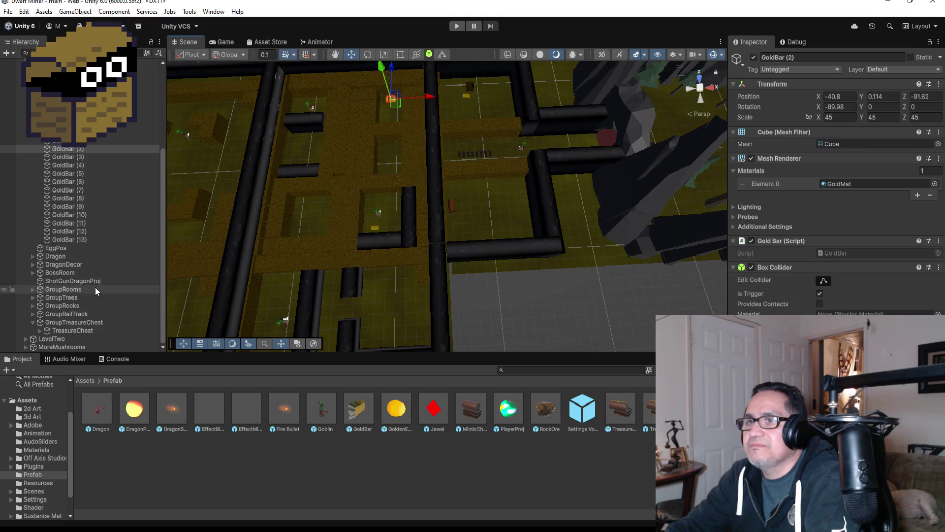
pyautogui.keyDown('shift'); pyautogui.click(86, 239); pyautogui.keyUp('shift')
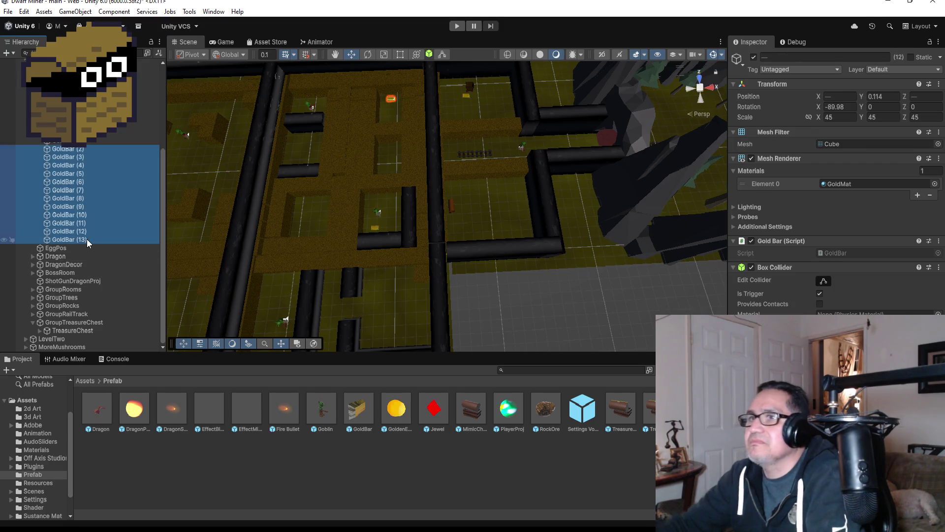
pyautogui.press('Delete')
pyautogui.click(80, 238)
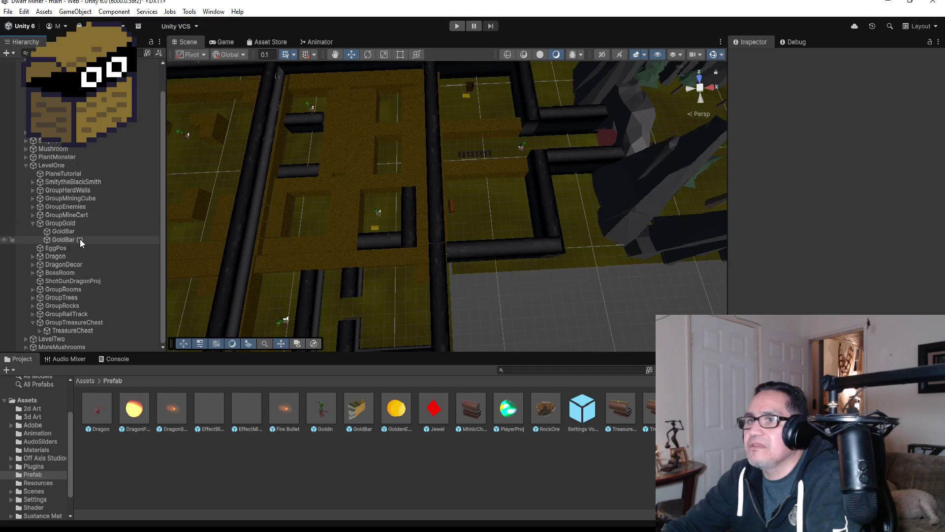
pyautogui.click(74, 233)
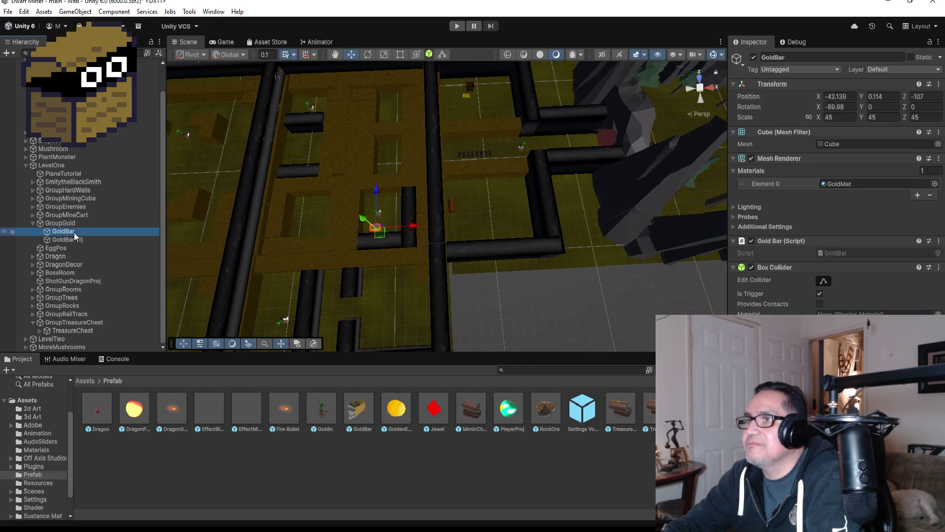
pyautogui.press('Delete')
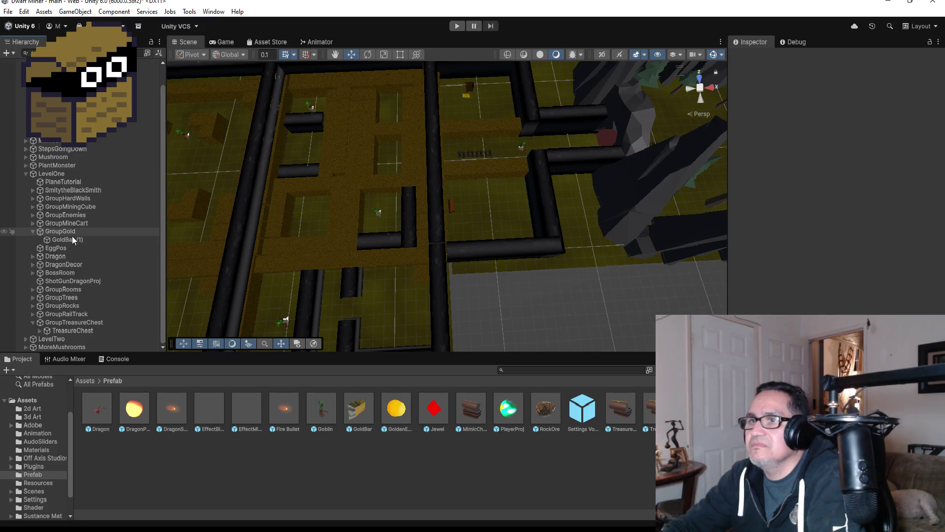
pyautogui.click(72, 239)
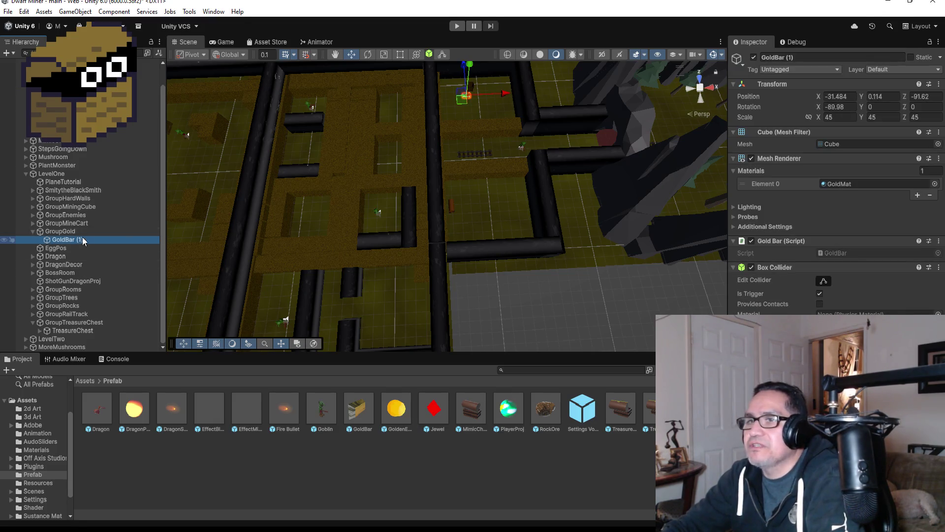
pyautogui.click(33, 231)
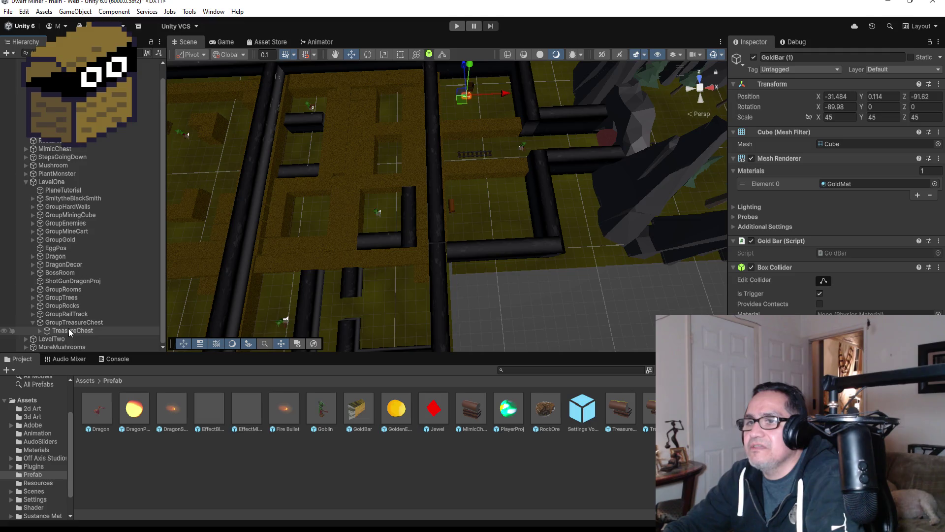
# - Duplicate TreasureChest with Ctrl+D and drag TreasureChest (1) left into another room
pyautogui.click(69, 330)
pyautogui.scroll(-5, 470, 193)
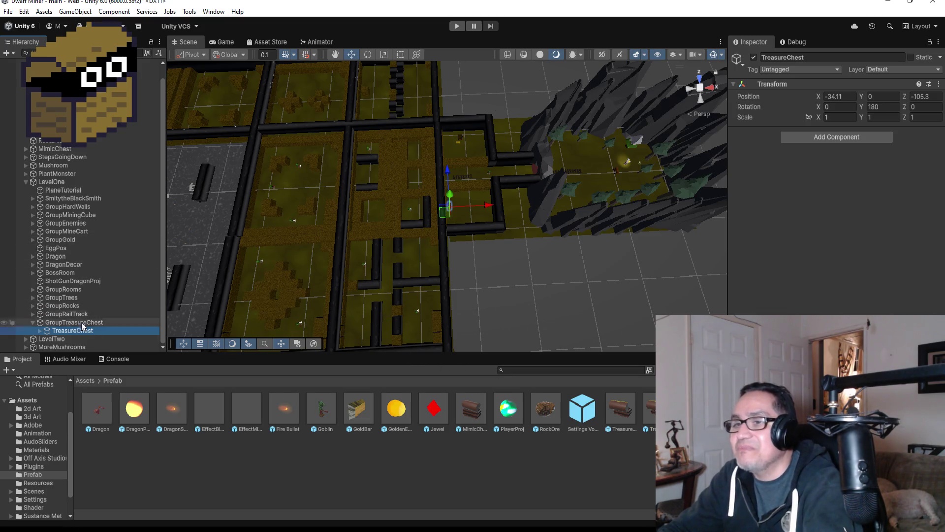
pyautogui.scroll(5, 548, 176)
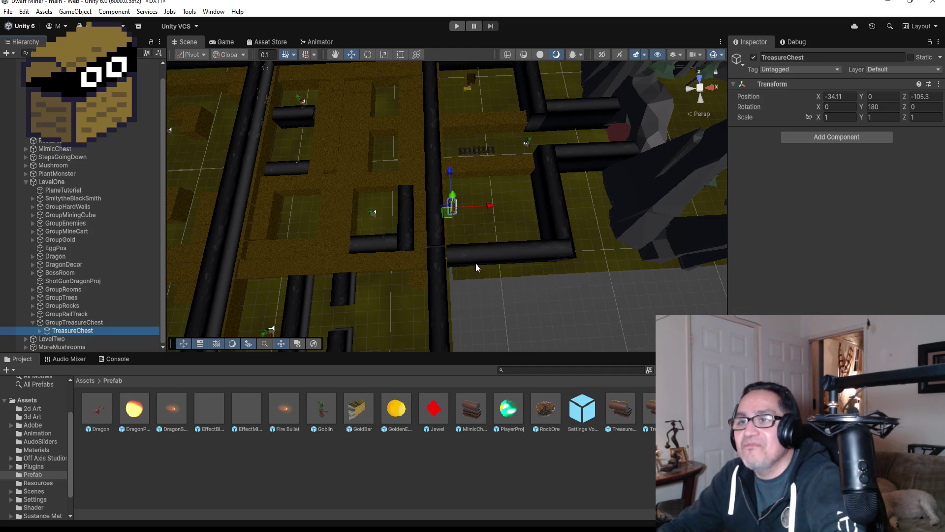
pyautogui.hotkey('ctrl', 'd')
pyautogui.scroll(-5, 497, 204)
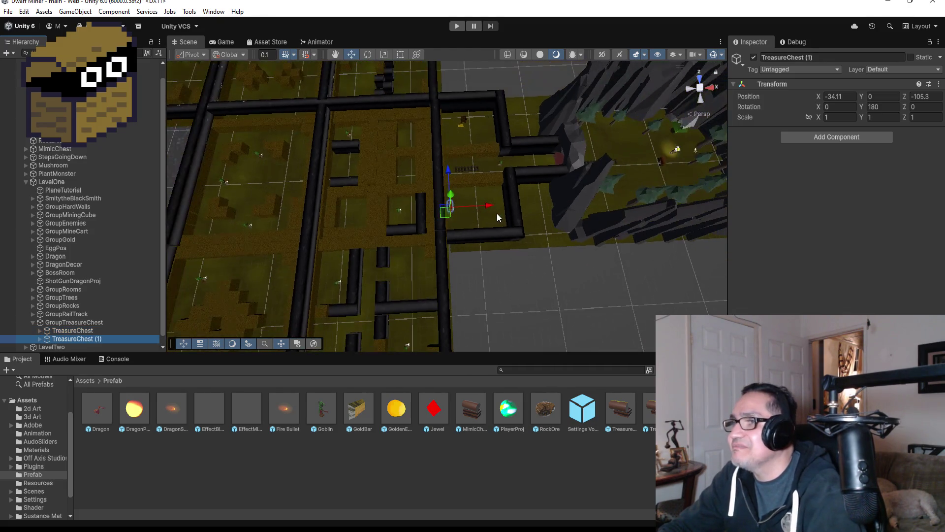
pyautogui.moveTo(492, 206); pyautogui.dragTo(394, 204)
# - Nest GroupMimics inside Level One and check TreasureChest (1)'s new position
pyautogui.moveTo(55, 345); pyautogui.dragTo(51, 320)
pyautogui.scroll(-1, 64, 325)
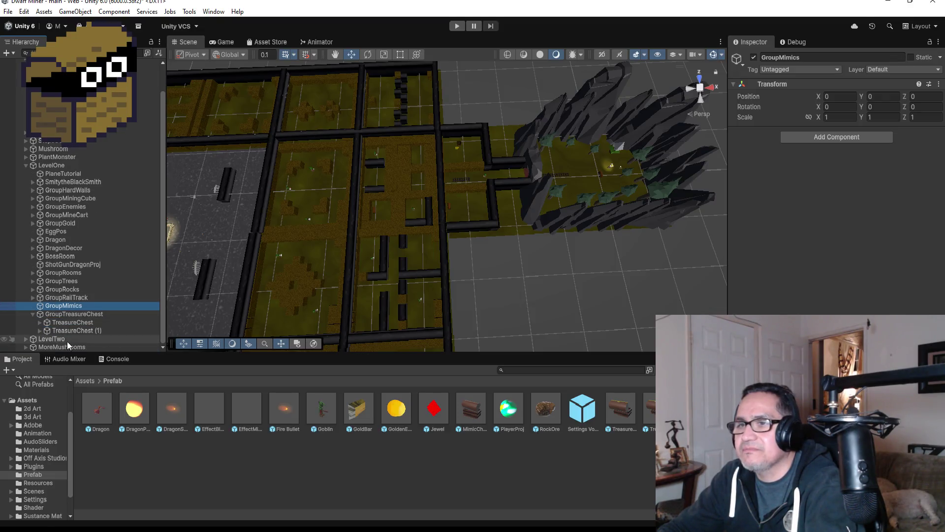
pyautogui.click(79, 331)
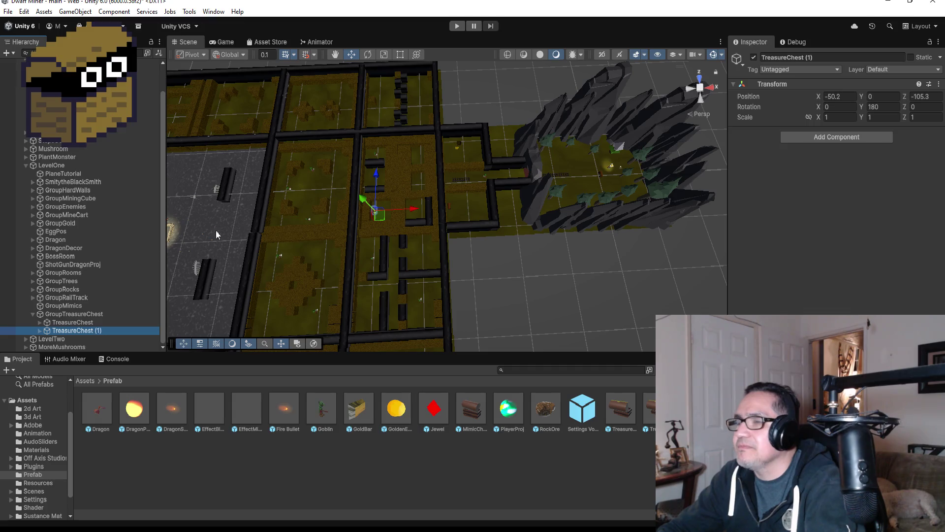
# - Parent MimicChest under GroupMimics and frame it in the Scene view
pyautogui.click(73, 306)
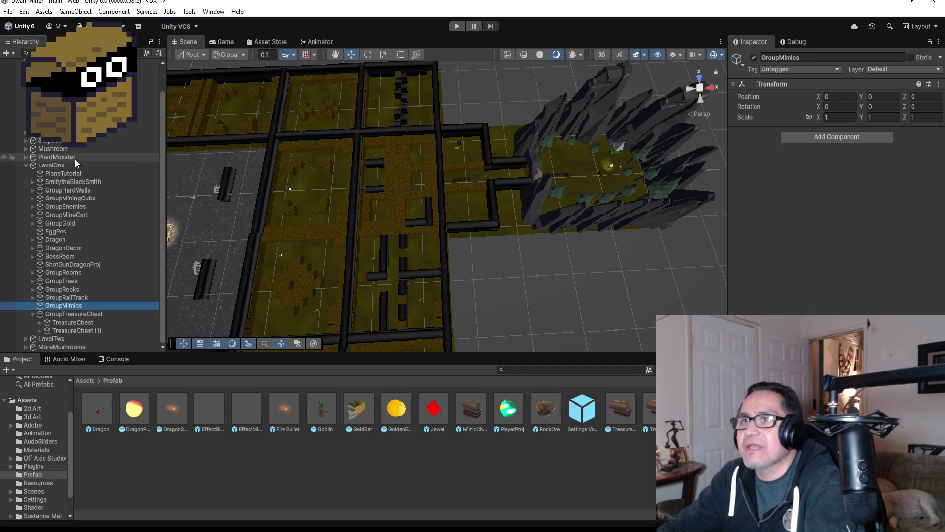
pyautogui.moveTo(74, 132); pyautogui.dragTo(76, 307)
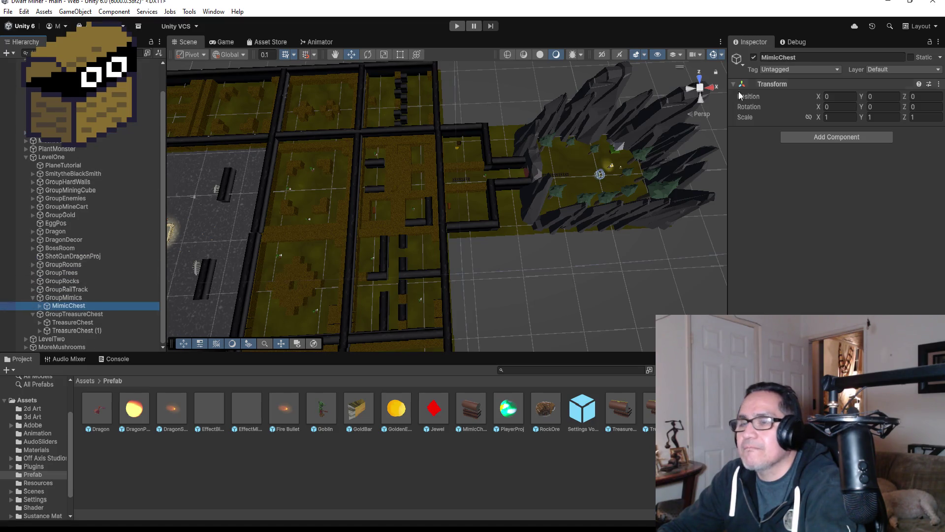
pyautogui.scroll(-3, 564, 111)
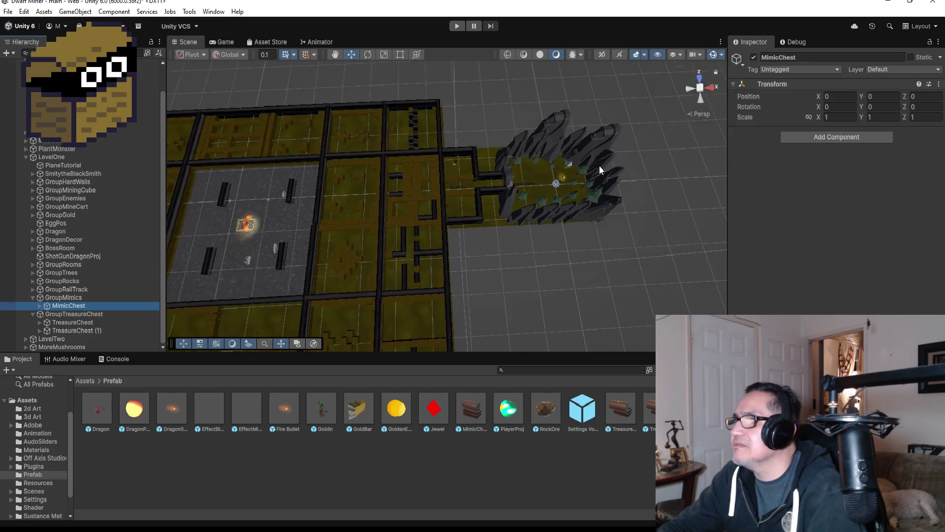
pyautogui.click(356, 52)
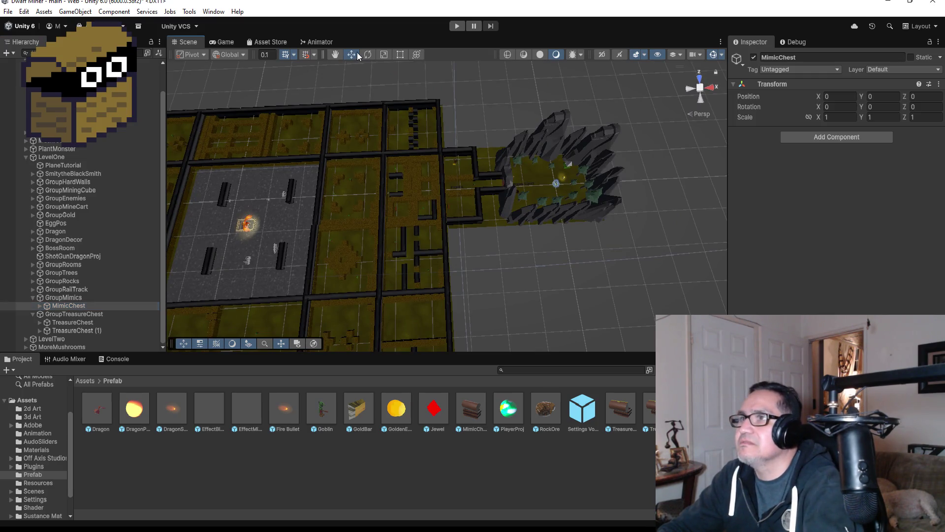
pyautogui.click(87, 307)
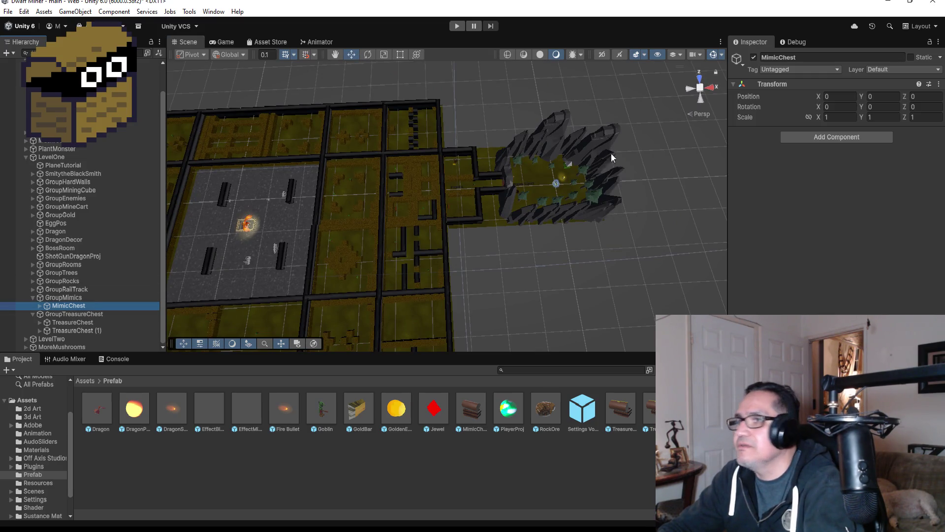
pyautogui.press('f')
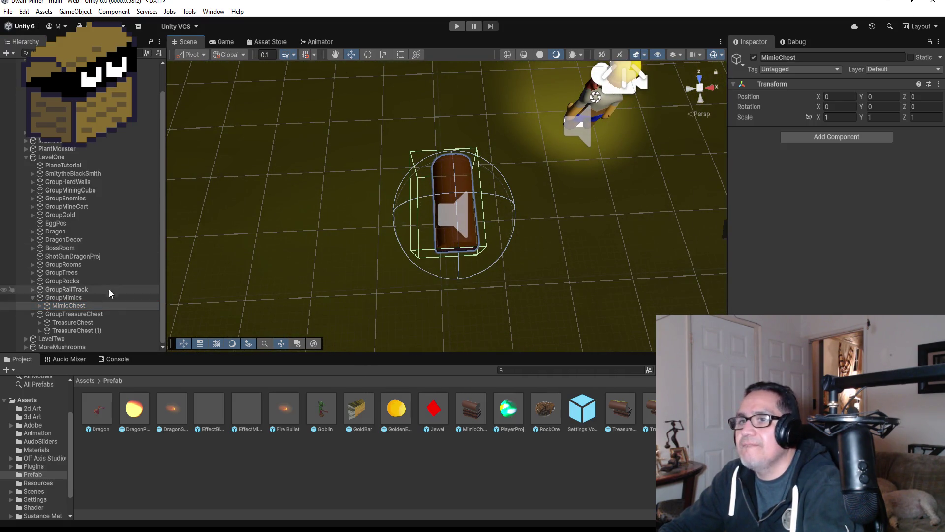
pyautogui.click(59, 308)
# - Collapse MimicChestObj's parts so MimicChest lists only MimicChestObj and HitPos
pyautogui.click(39, 306)
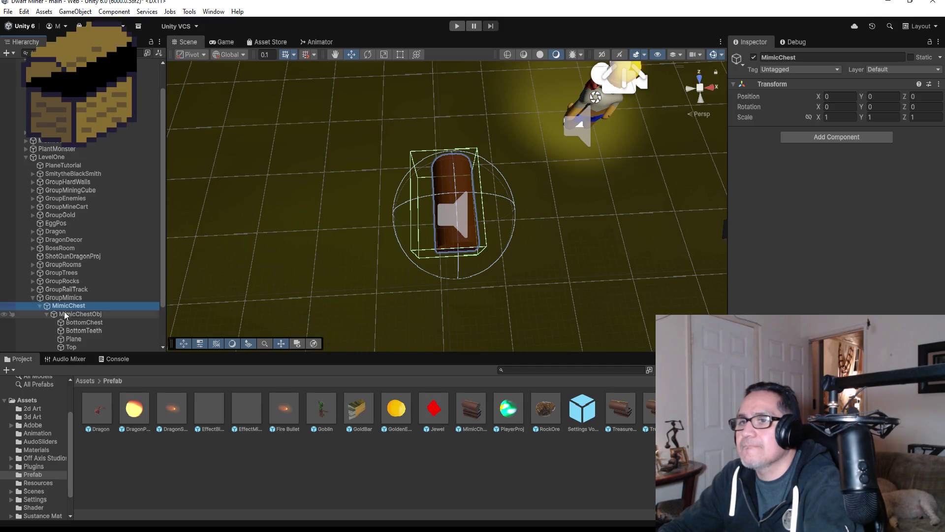
pyautogui.click(83, 314)
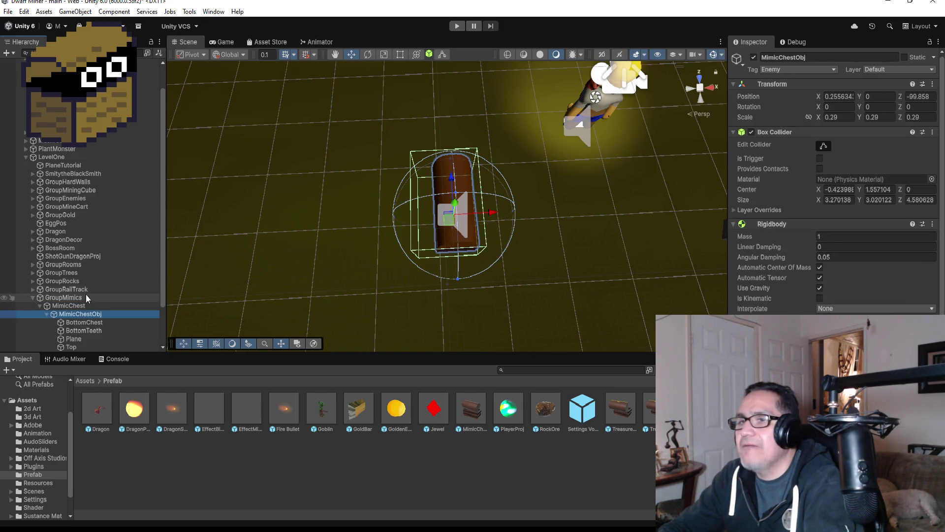
pyautogui.click(90, 306)
pyautogui.scroll(-3, 94, 317)
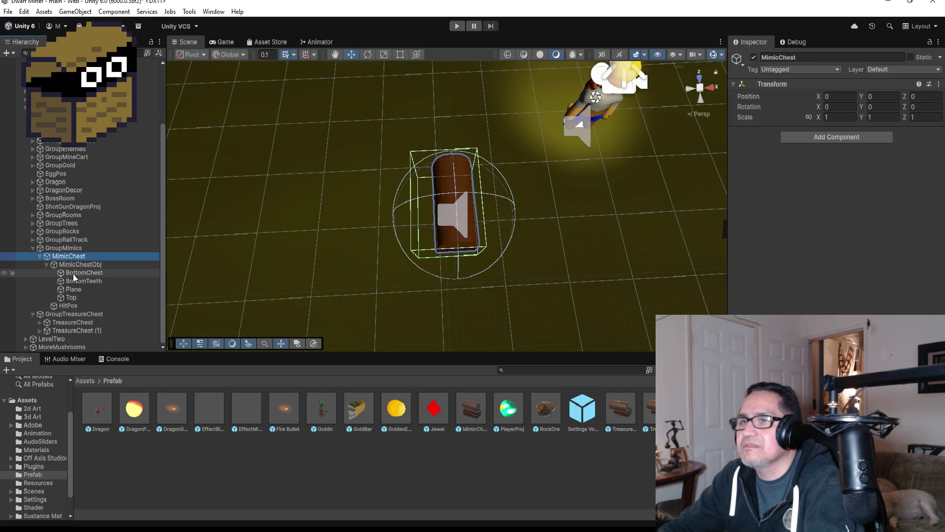
pyautogui.click(47, 265)
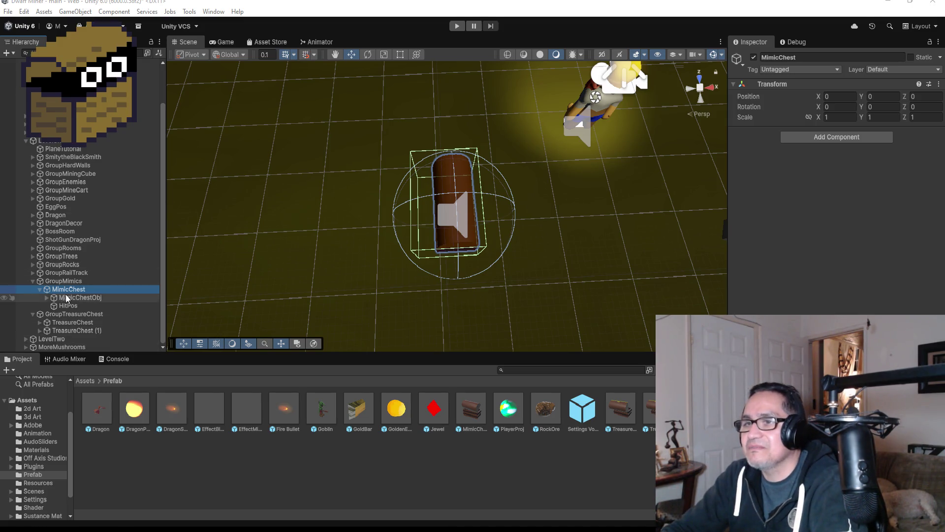
pyautogui.click(66, 298)
# - Move MimicChestObj and HitPos together along X and Z into a maze room
pyautogui.keyDown('ctrl'); pyautogui.click(74, 306); pyautogui.keyUp('ctrl')
pyautogui.scroll(-10, 433, 180)
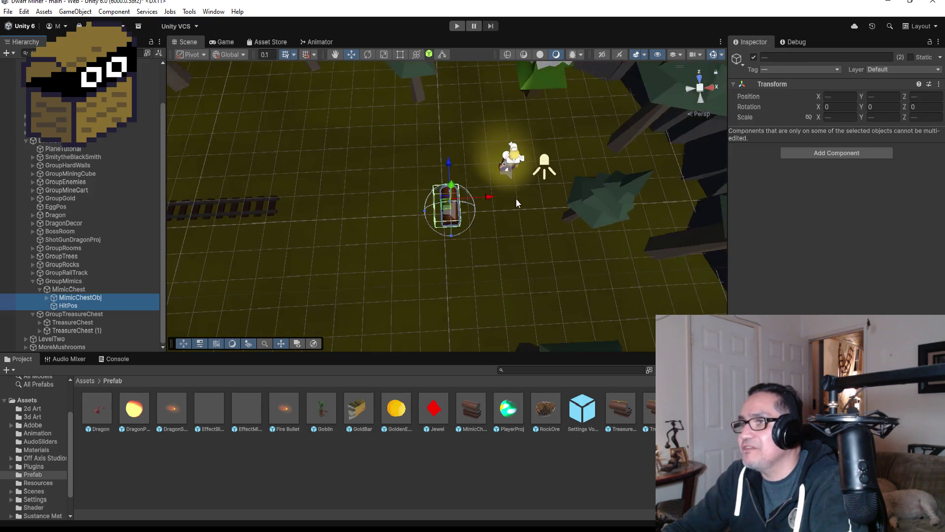
pyautogui.scroll(-2, 483, 210)
pyautogui.moveTo(488, 204); pyautogui.dragTo(264, 211)
pyautogui.scroll(-3, 309, 211)
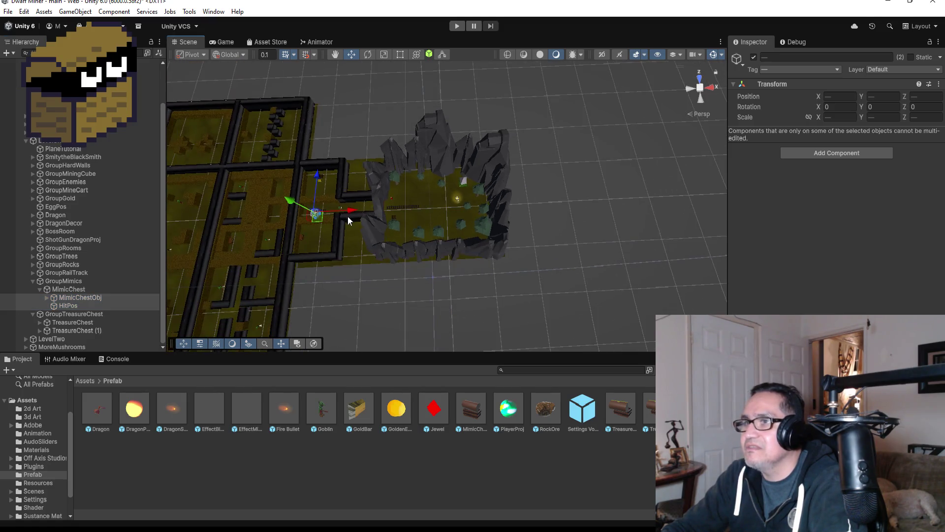
pyautogui.moveTo(352, 211); pyautogui.dragTo(306, 210)
pyautogui.moveTo(274, 183); pyautogui.dragTo(284, 104)
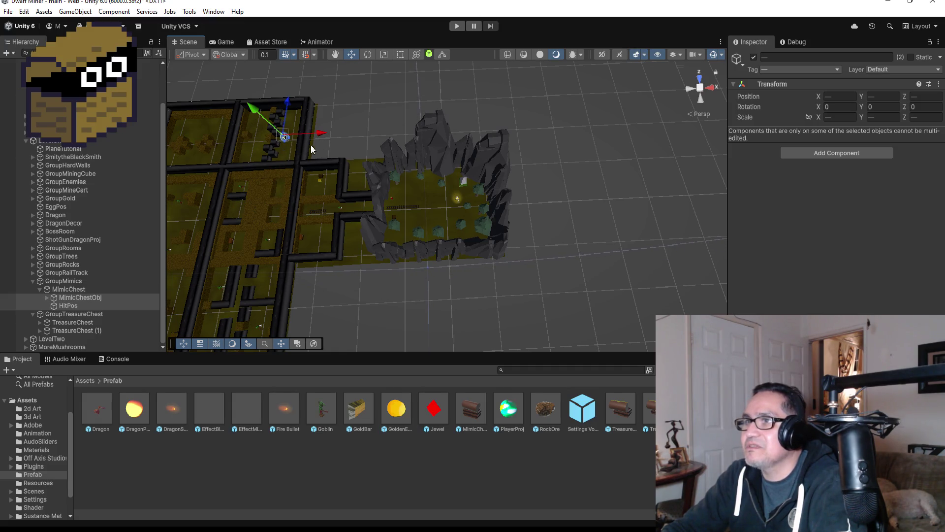
pyautogui.moveTo(322, 138); pyautogui.dragTo(291, 134)
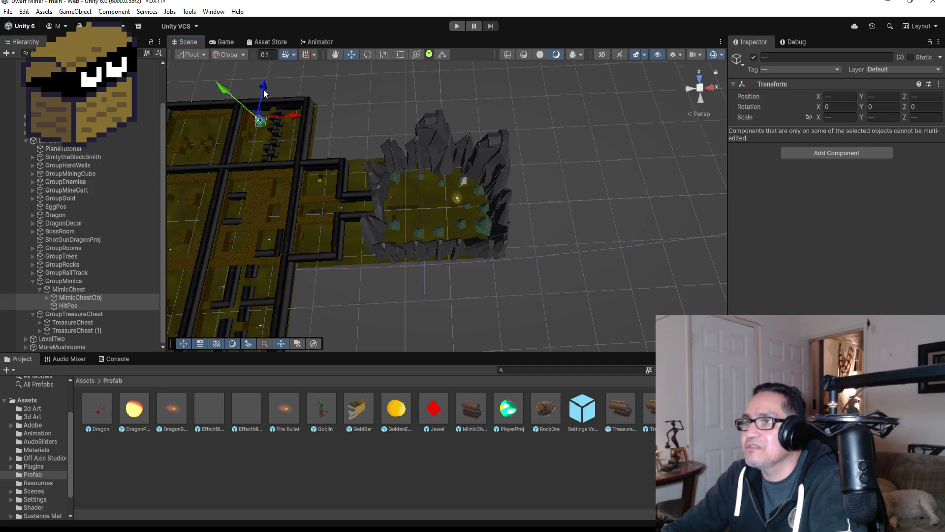
pyautogui.press('f')
pyautogui.scroll(-10, 603, 239)
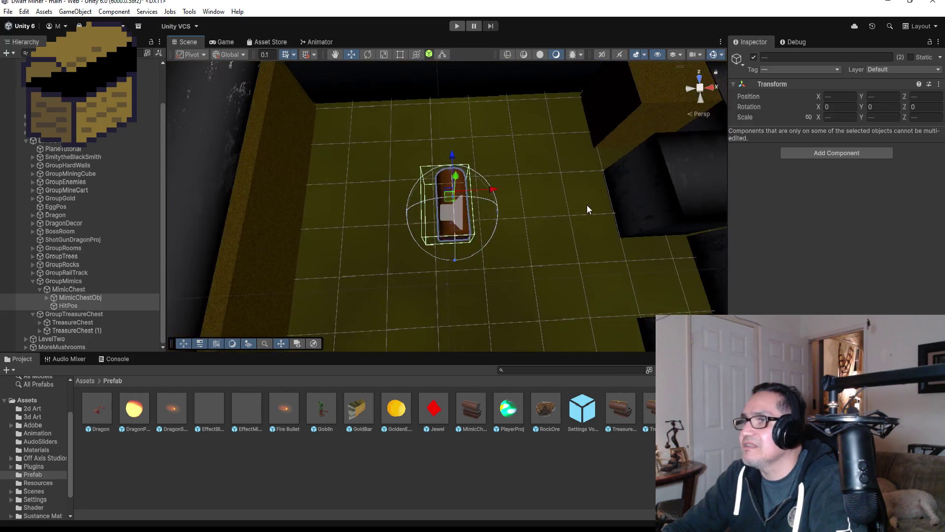
pyautogui.moveTo(448, 167); pyautogui.dragTo(449, 157)
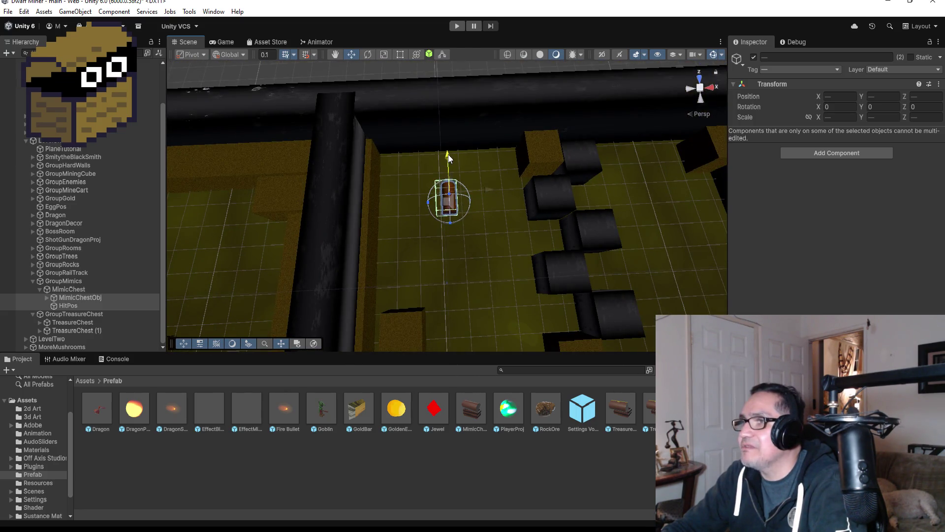
# - Set the Y rotation of MimicChestObj and HitPos to -90
pyautogui.click(880, 106)
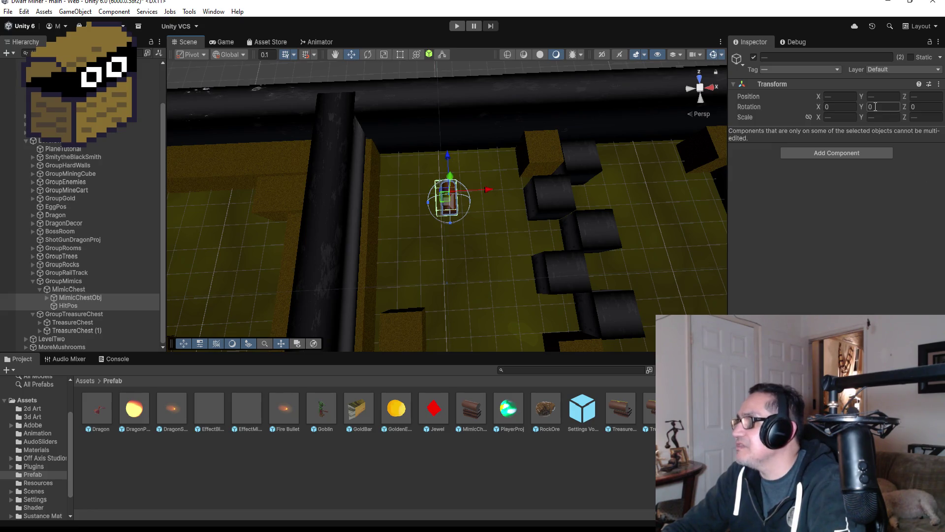
pyautogui.write('90')
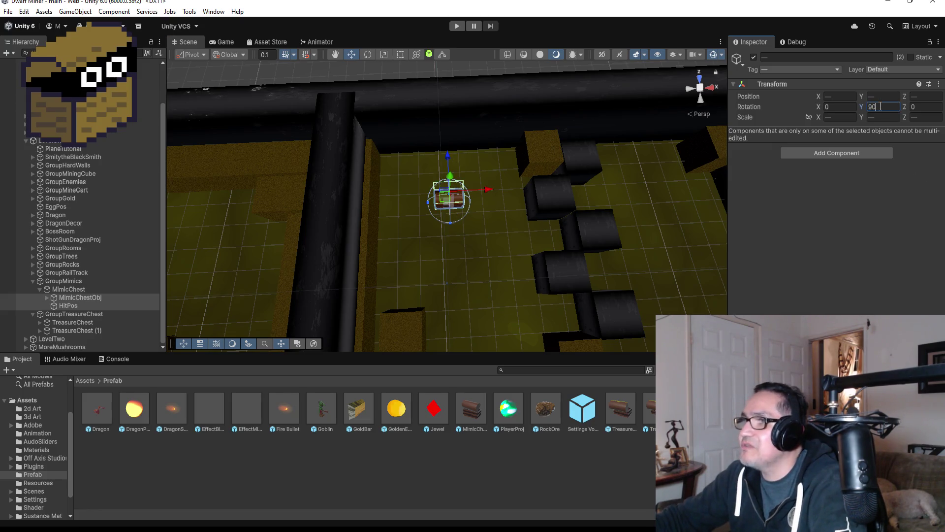
pyautogui.press('BackSpace')
pyautogui.press('BackSpace')
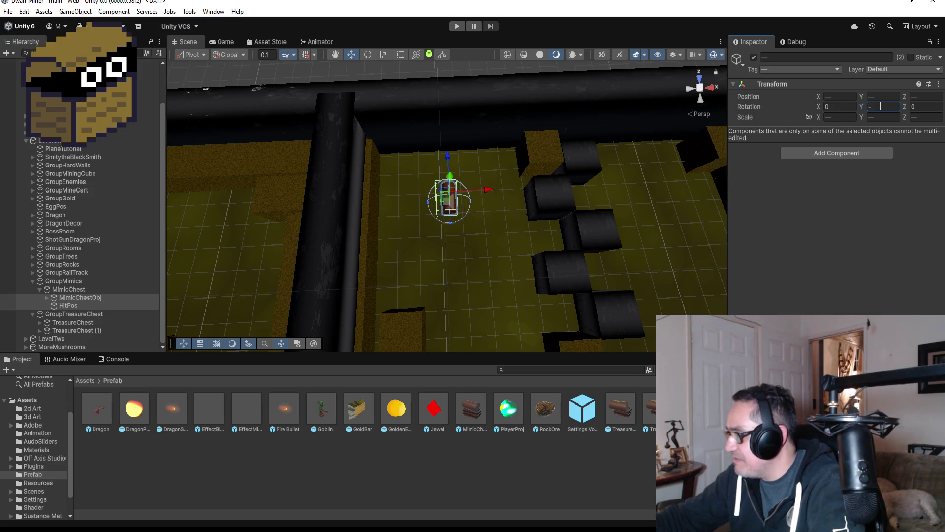
pyautogui.write('90')
pyautogui.scroll(2, 475, 221)
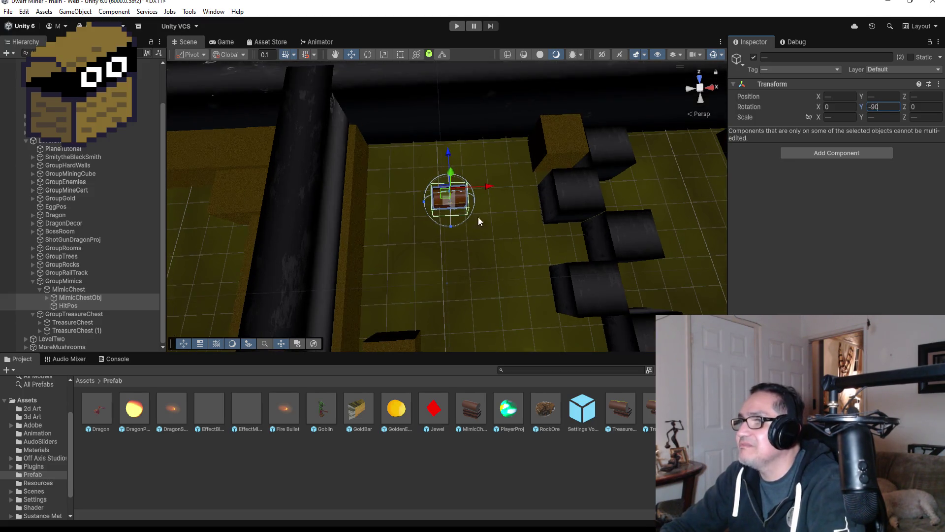
# - Frame MimicChestObj and orbit the view to inspect the rotated mimic chest
pyautogui.click(74, 289)
pyautogui.doubleClick(78, 297)
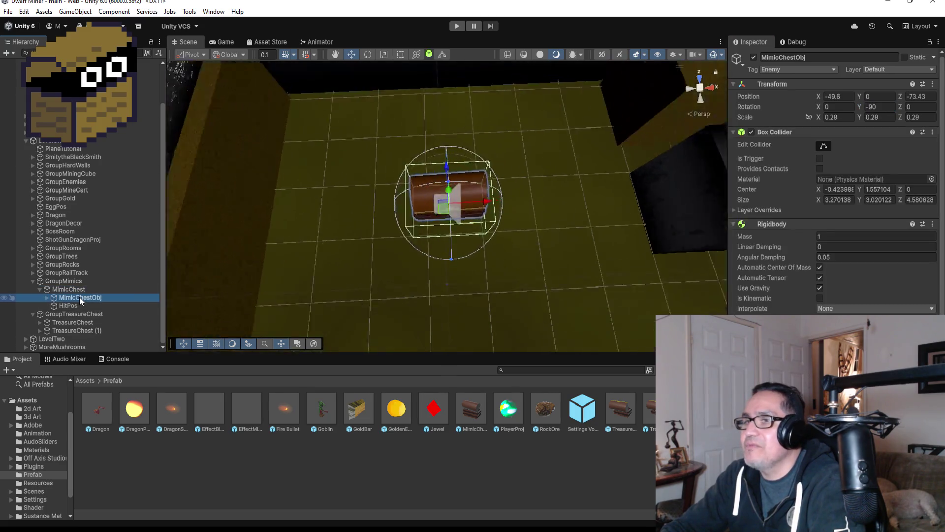
pyautogui.moveTo(602, 249)
pyautogui.mouseDown()
pyautogui.moveTo(469, 105)
pyautogui.moveTo(268, 40)
pyautogui.moveTo(662, 156)
pyautogui.moveTo(609, 214)
pyautogui.mouseUp()
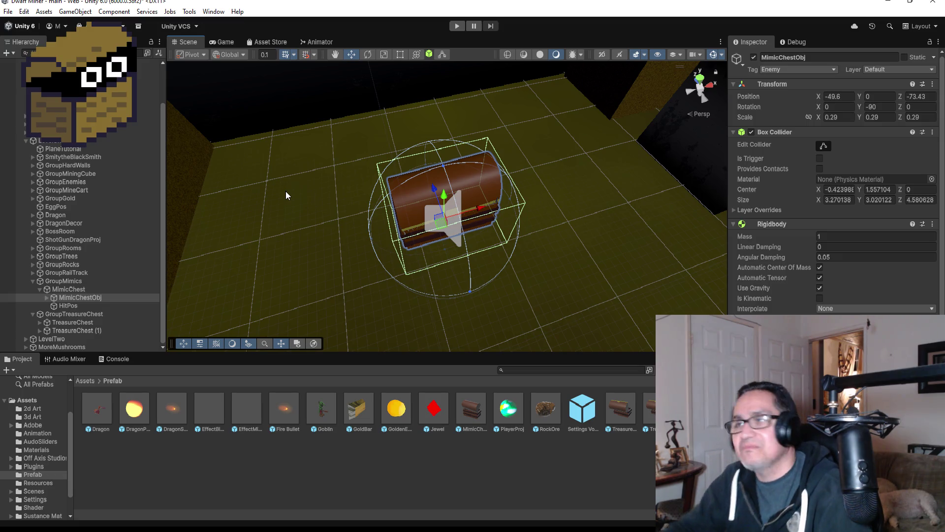
pyautogui.scroll(-3, 492, 225)
pyautogui.scroll(-5, 554, 225)
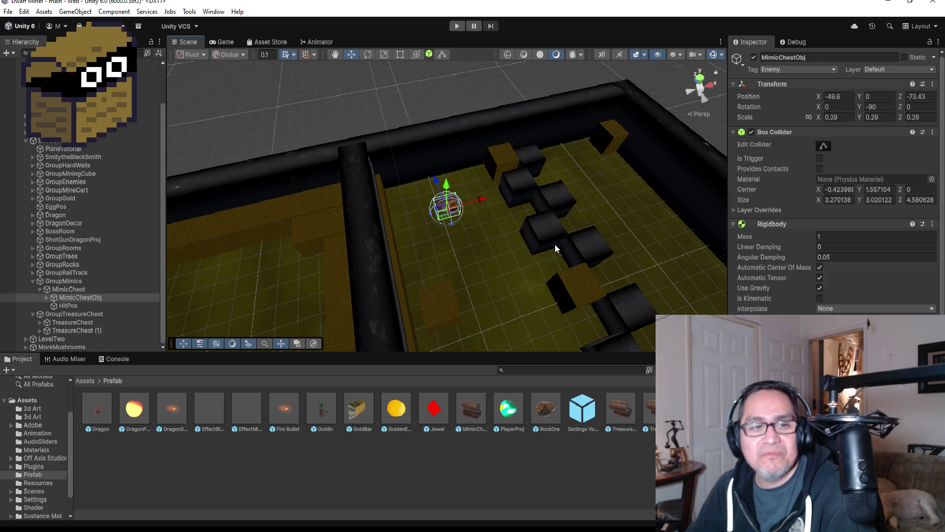
pyautogui.scroll(-5, 556, 239)
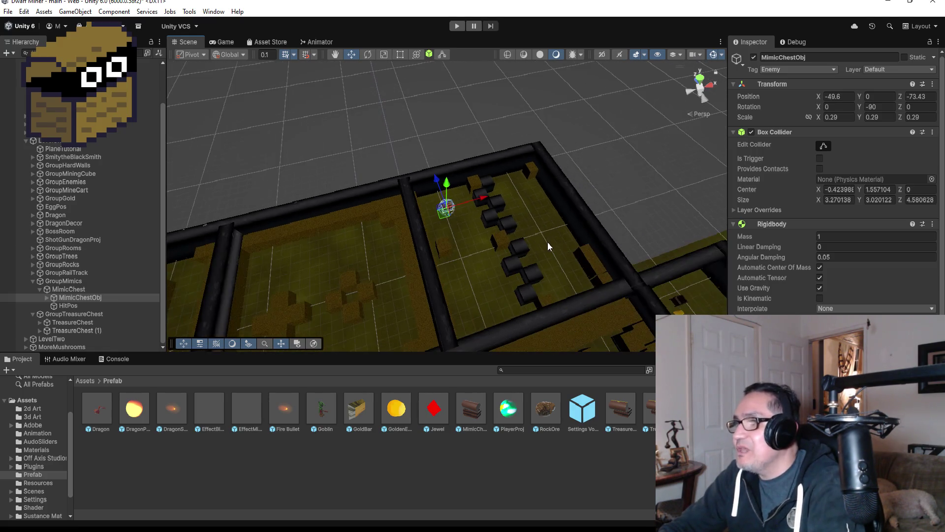
pyautogui.scroll(3, 522, 250)
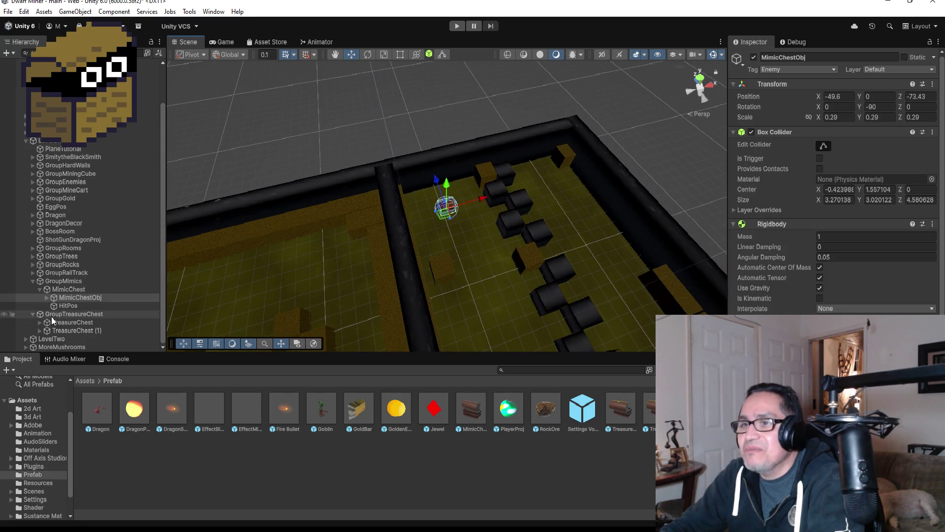
pyautogui.click(45, 290)
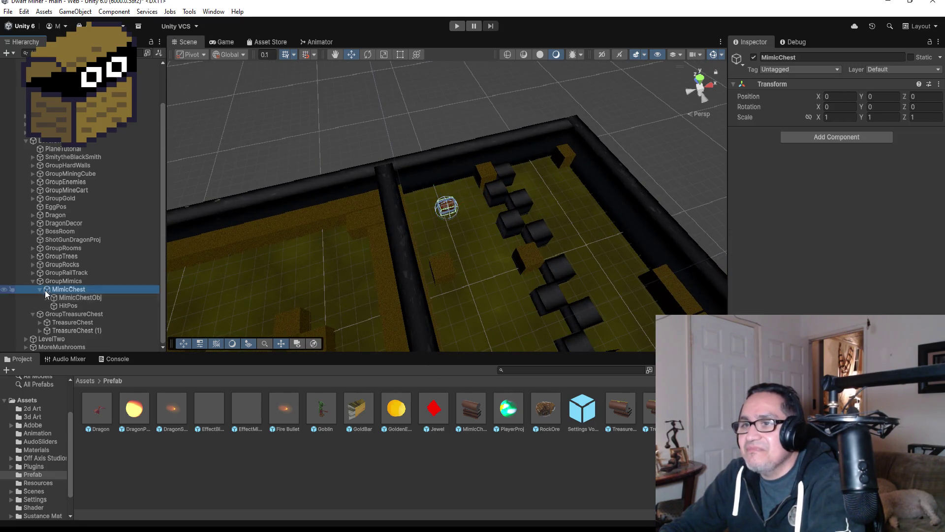
# - Duplicate TreasureChest (1) and move TreasureChest (2) into a room at -64.72, 0, -100.04
pyautogui.doubleClick(57, 331)
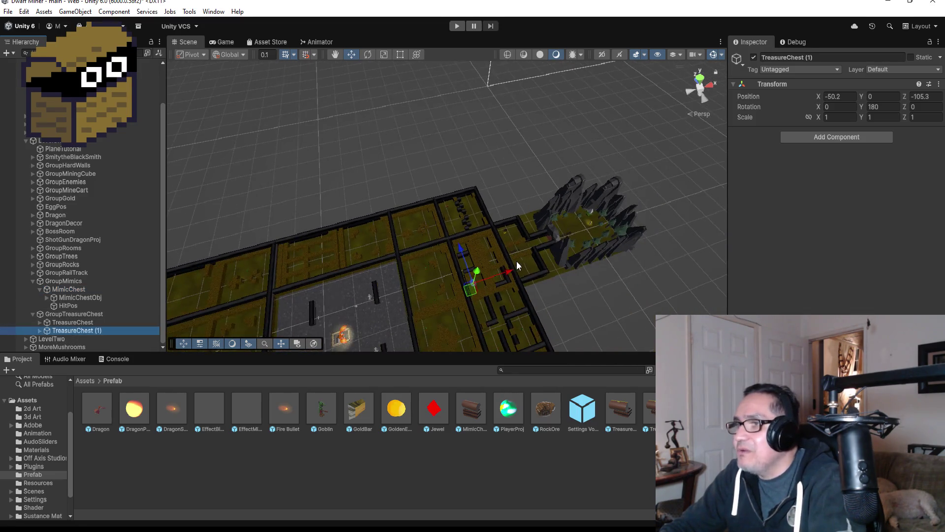
pyautogui.click(502, 269)
pyautogui.hotkey('ctrl', 'd')
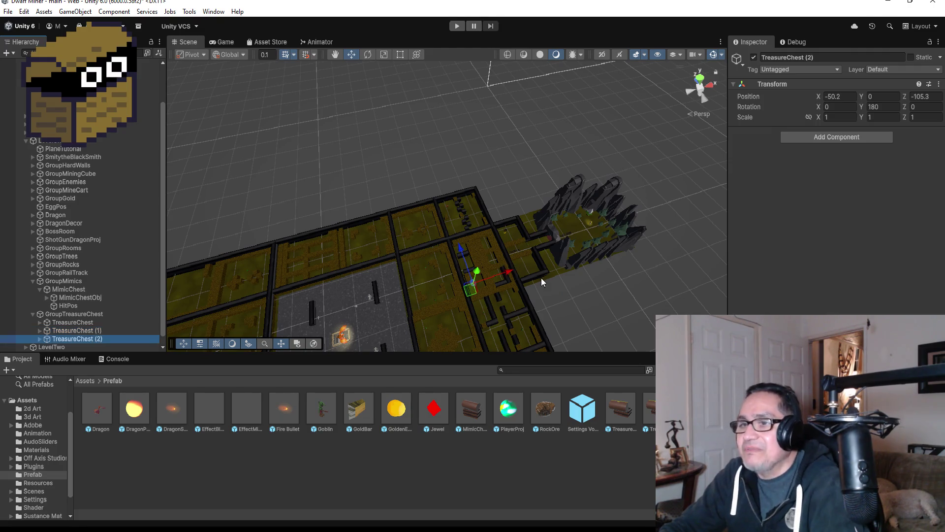
pyautogui.moveTo(512, 271)
pyautogui.mouseDown()
pyautogui.moveTo(459, 273)
pyautogui.moveTo(473, 276)
pyautogui.mouseUp()
pyautogui.moveTo(425, 252); pyautogui.dragTo(426, 249)
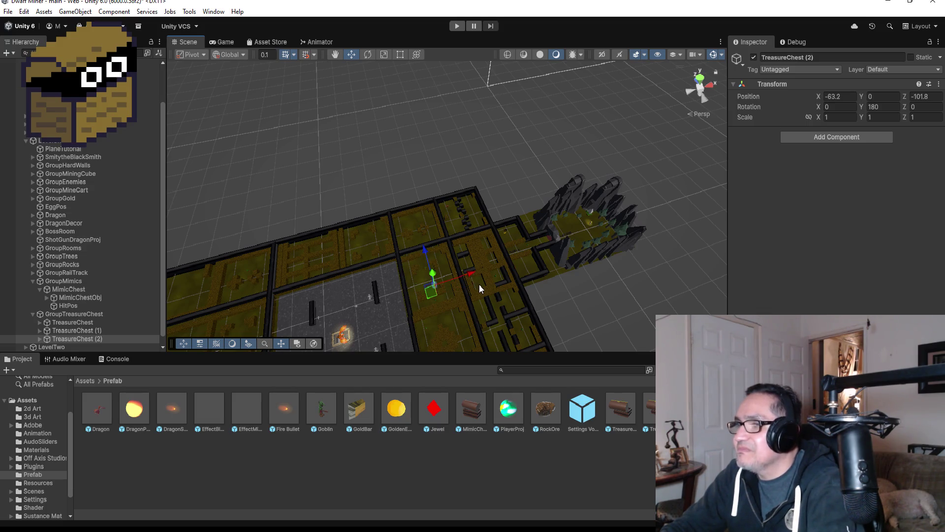
pyautogui.press('f')
pyautogui.scroll(-10, 572, 231)
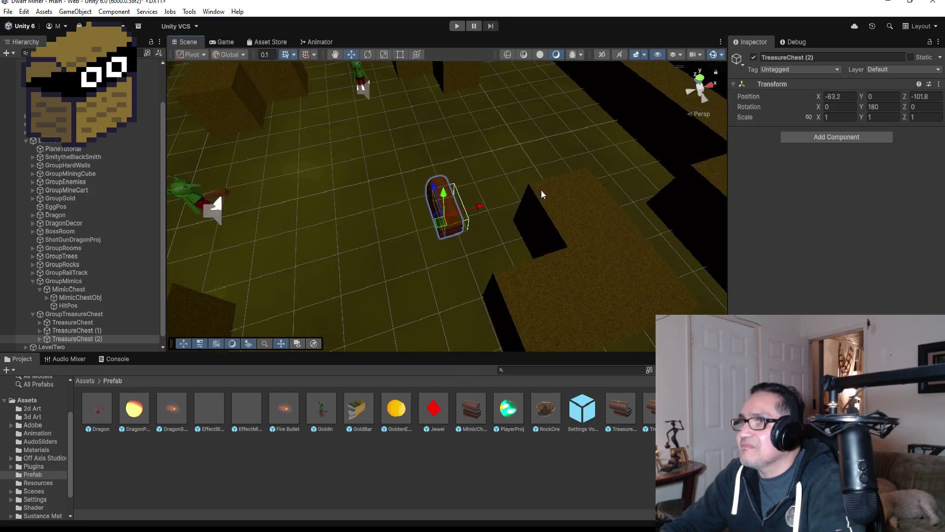
pyautogui.moveTo(483, 198)
pyautogui.mouseDown()
pyautogui.moveTo(455, 204)
pyautogui.moveTo(411, 187)
pyautogui.moveTo(403, 164)
pyautogui.mouseUp()
pyautogui.scroll(-1, 493, 194)
pyautogui.scroll(-5, 494, 194)
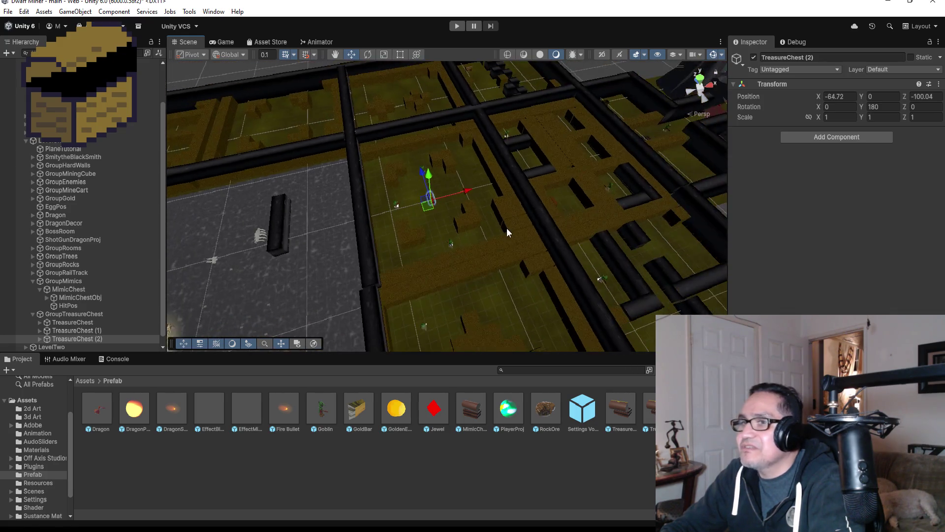
pyautogui.scroll(-2, 509, 214)
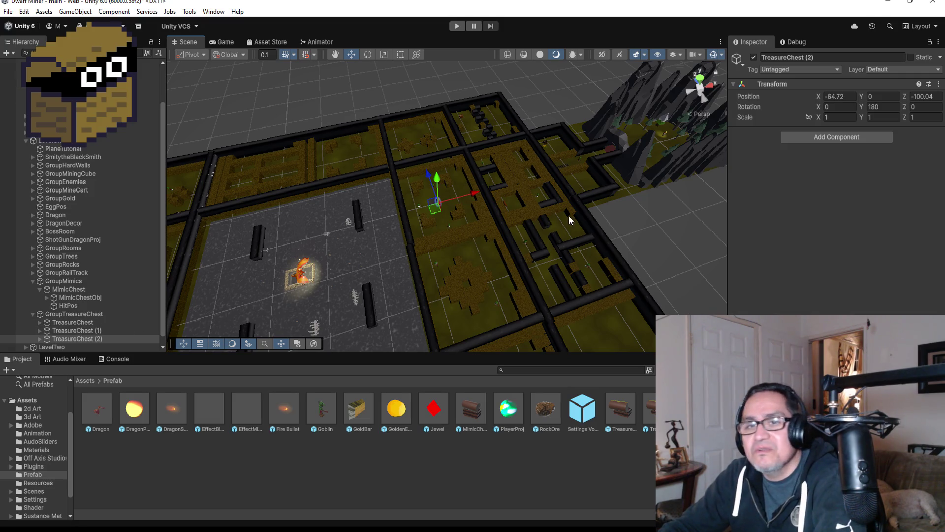
pyautogui.scroll(3, 507, 218)
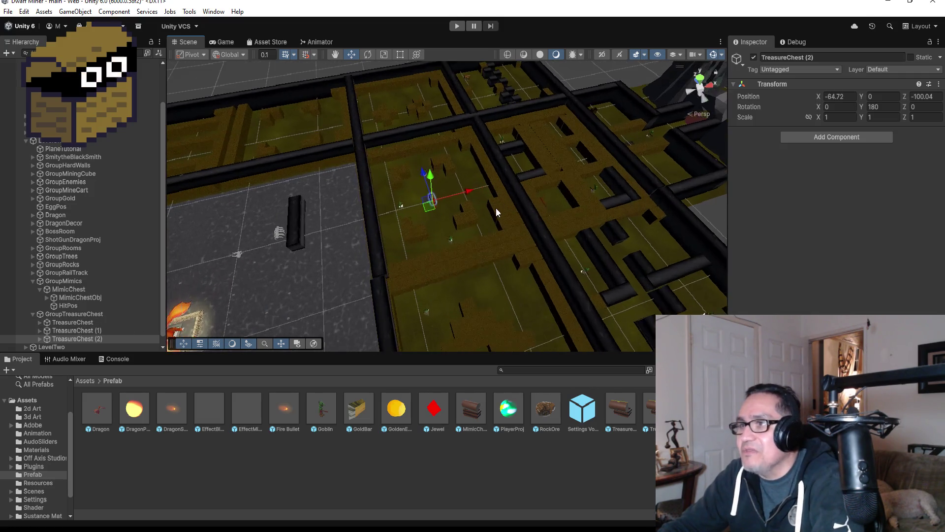
# - Collapse MimicChest and duplicate it to create MimicChest (1) in GroupMimics
pyautogui.click(90, 298)
pyautogui.keyDown('ctrl'); pyautogui.click(82, 307); pyautogui.keyUp('ctrl')
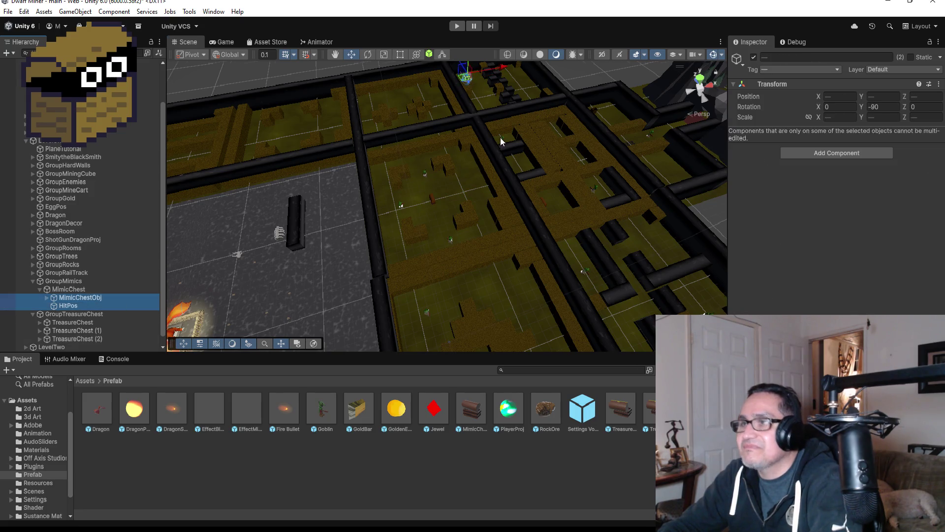
pyautogui.scroll(-5, 505, 170)
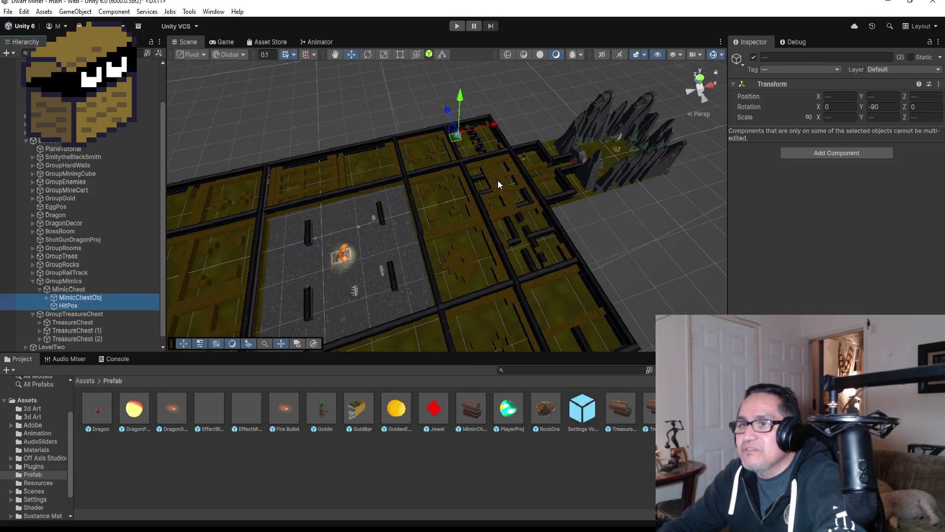
pyautogui.click(43, 292)
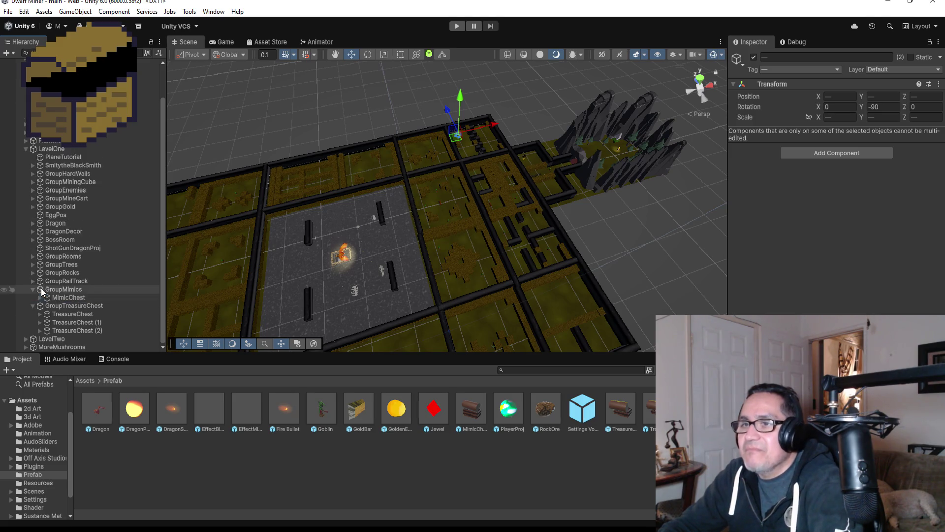
pyautogui.click(66, 298)
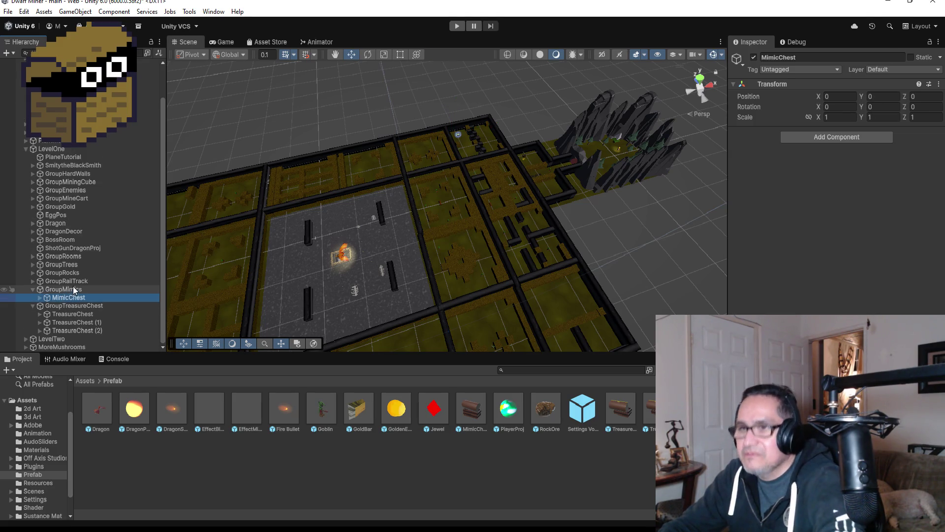
pyautogui.hotkey('ctrl', 'd')
# - Select MimicChest (1)'s MimicChestObj and HitPos and slide them across the level
pyautogui.click(40, 306)
pyautogui.click(74, 314)
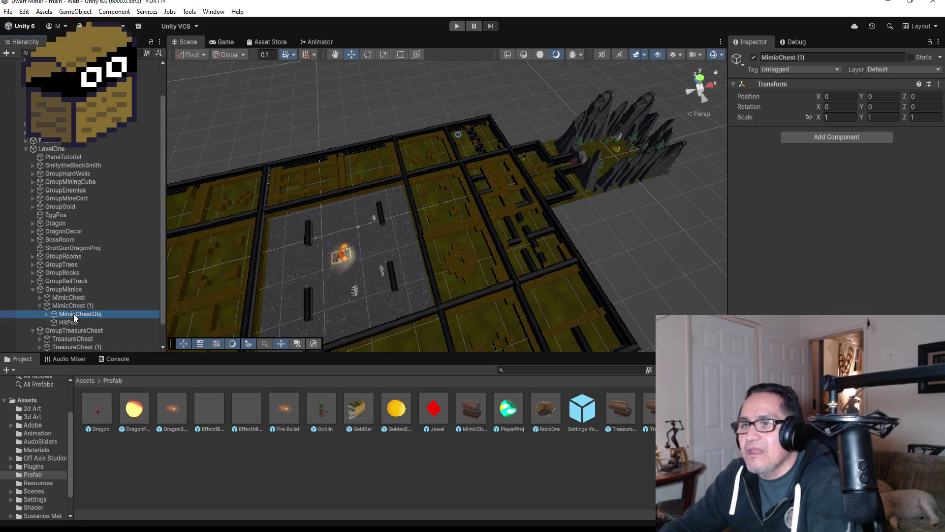
pyautogui.keyDown('shift'); pyautogui.click(68, 323); pyautogui.keyUp('shift')
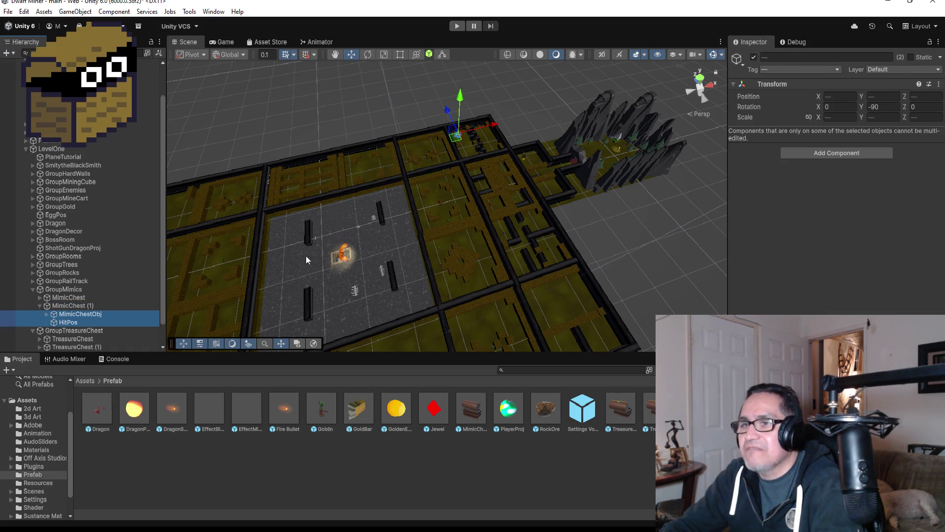
pyautogui.scroll(-3, 292, 264)
pyautogui.moveTo(446, 124); pyautogui.dragTo(516, 239)
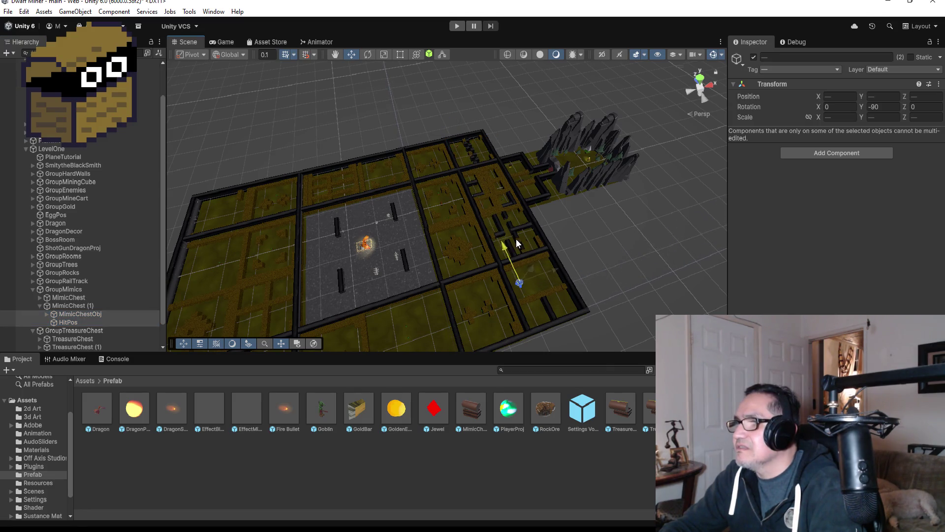
# - Move the copied mimic chest and hit point into a new room beside the goblins
pyautogui.moveTo(557, 274)
pyautogui.mouseDown()
pyautogui.moveTo(433, 306)
pyautogui.moveTo(397, 279)
pyautogui.mouseUp()
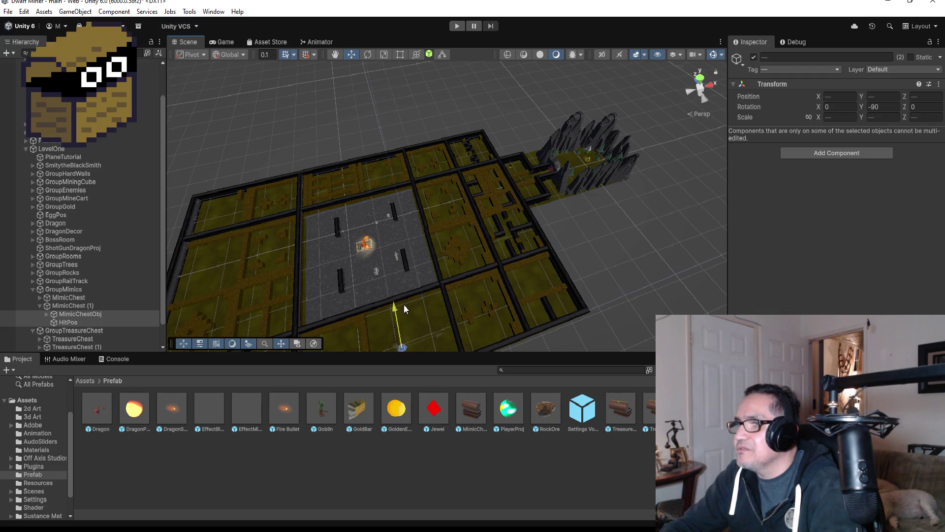
pyautogui.press('f')
pyautogui.scroll(-10, 668, 170)
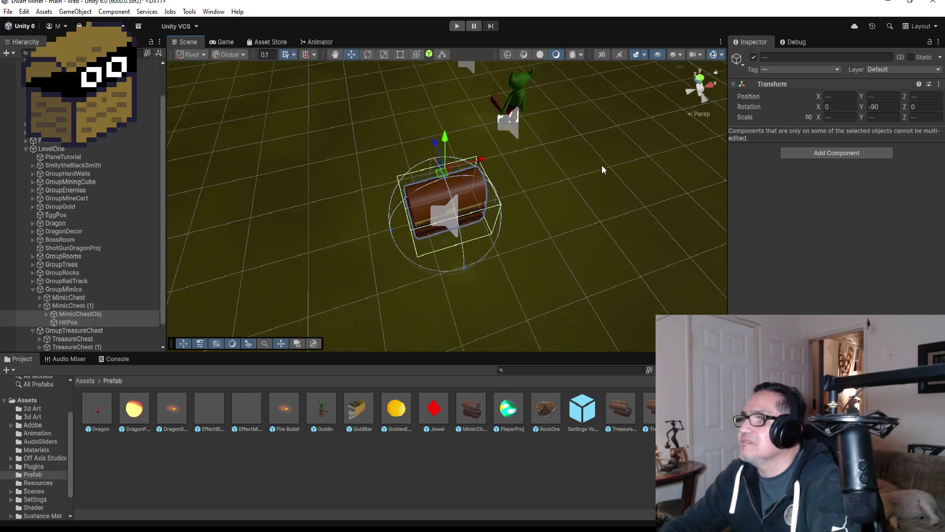
pyautogui.moveTo(437, 166); pyautogui.dragTo(416, 121)
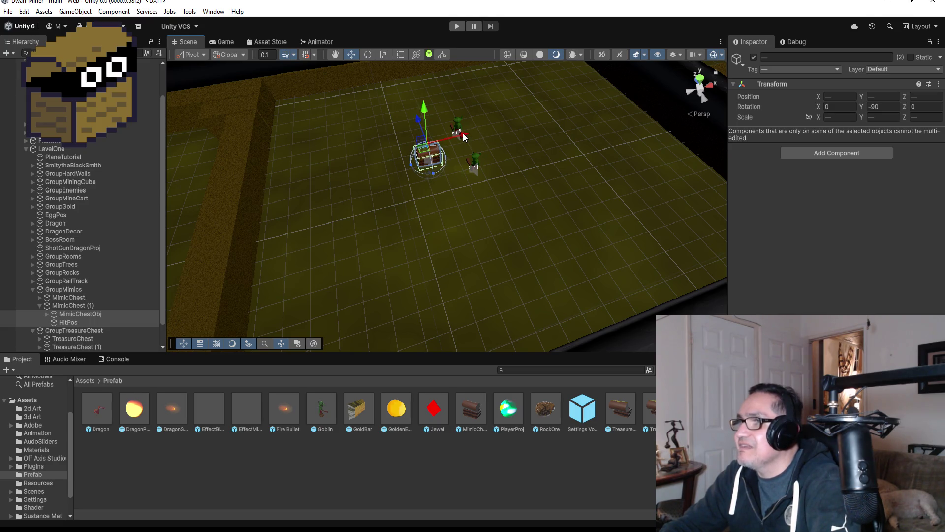
pyautogui.press('f')
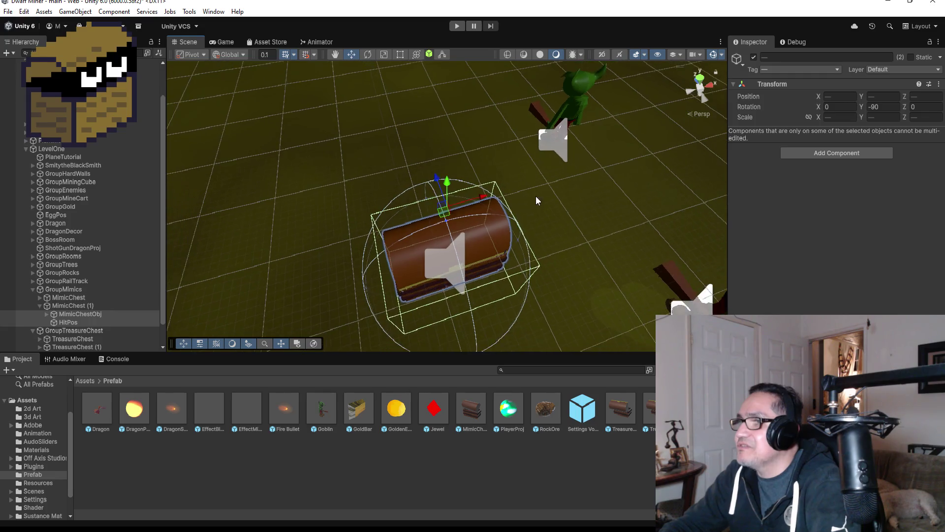
pyautogui.moveTo(571, 228)
pyautogui.keyDown('alt'); pyautogui.mouseDown()
pyautogui.moveTo(511, 169)
pyautogui.moveTo(394, 148)
pyautogui.moveTo(562, 187)
pyautogui.mouseUp(); pyautogui.keyUp('alt')
# - Set the copy's Y rotation to 180 and check its facing
pyautogui.click(884, 110)
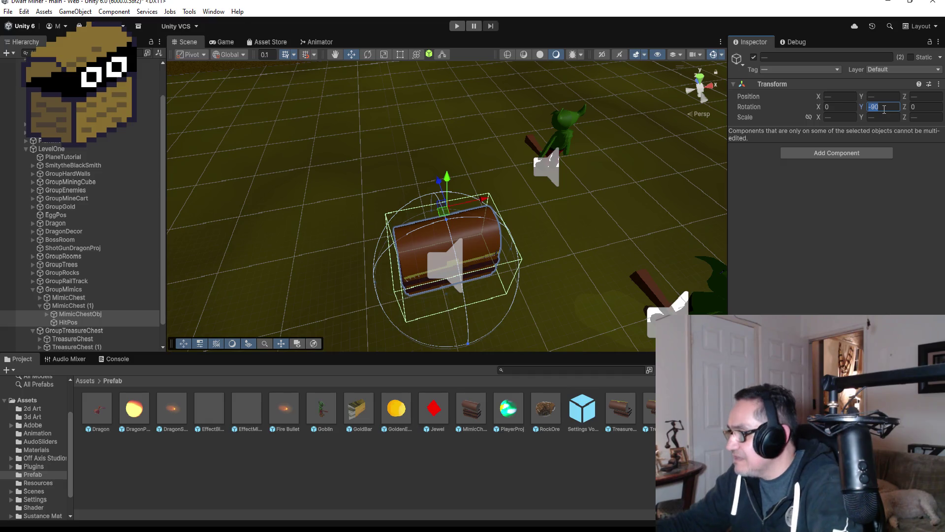
pyautogui.write('0')
pyautogui.keyDown('alt'); pyautogui.moveTo(536, 251); pyautogui.dragTo(507, 212); pyautogui.keyUp('alt')
pyautogui.click(892, 109)
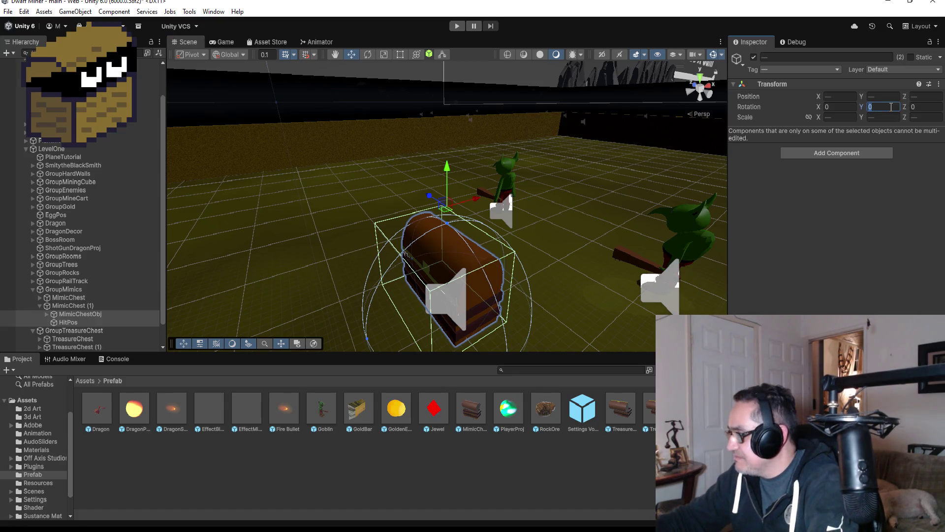
pyautogui.write('180')
pyautogui.moveTo(554, 163)
pyautogui.mouseDown()
pyautogui.moveTo(352, 154)
pyautogui.moveTo(578, 197)
pyautogui.mouseUp()
pyautogui.scroll(-10, 578, 197)
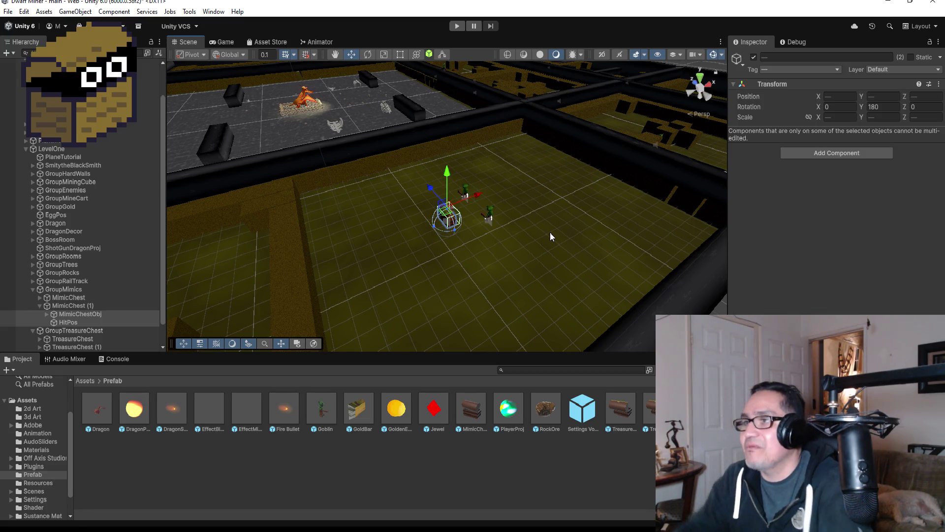
pyautogui.scroll(-10, 487, 183)
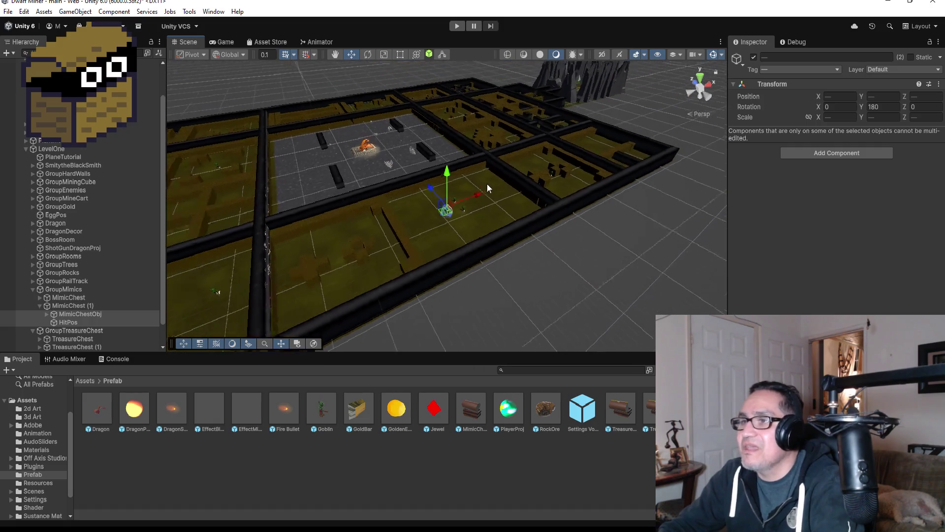
pyautogui.scroll(2, 493, 188)
pyautogui.scroll(1, 485, 240)
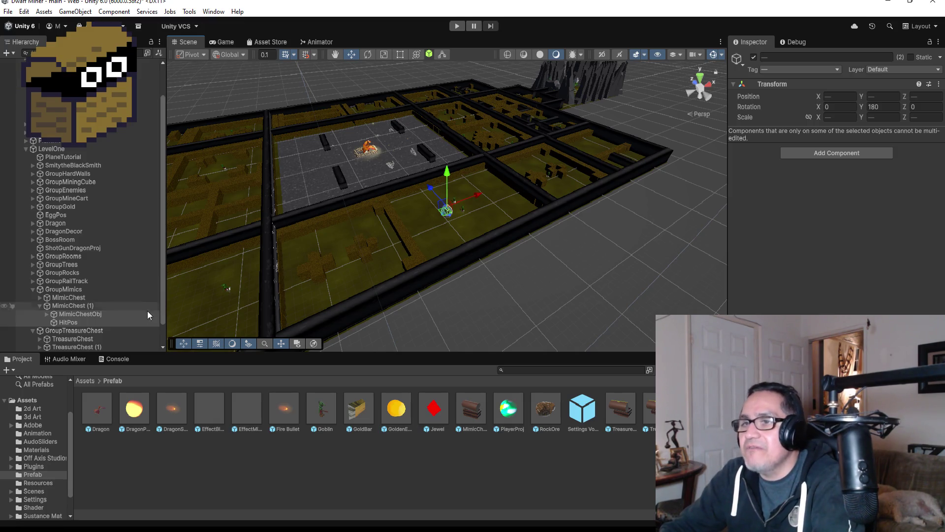
pyautogui.click(43, 305)
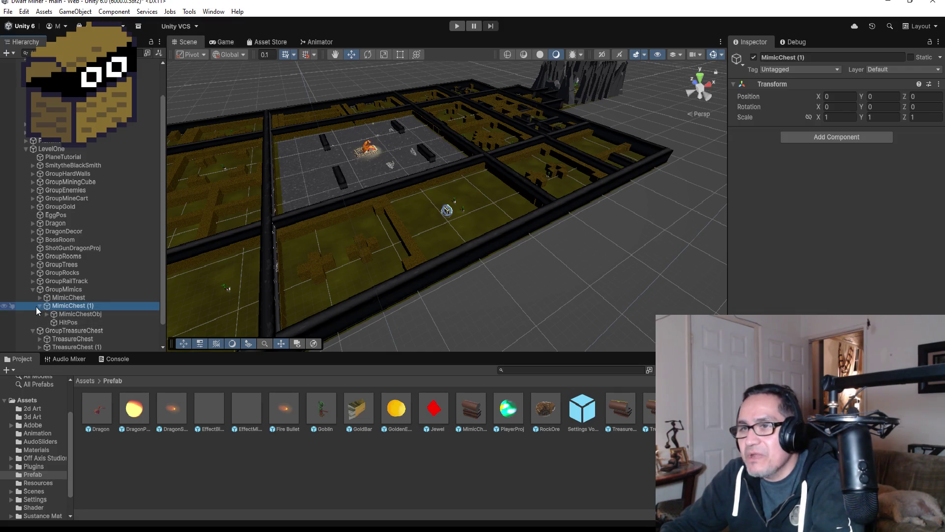
# - Collapse MimicChest (1) and duplicate TreasureChest (2) into TreasureChest (3)
pyautogui.click(39, 306)
pyautogui.scroll(-1, 87, 339)
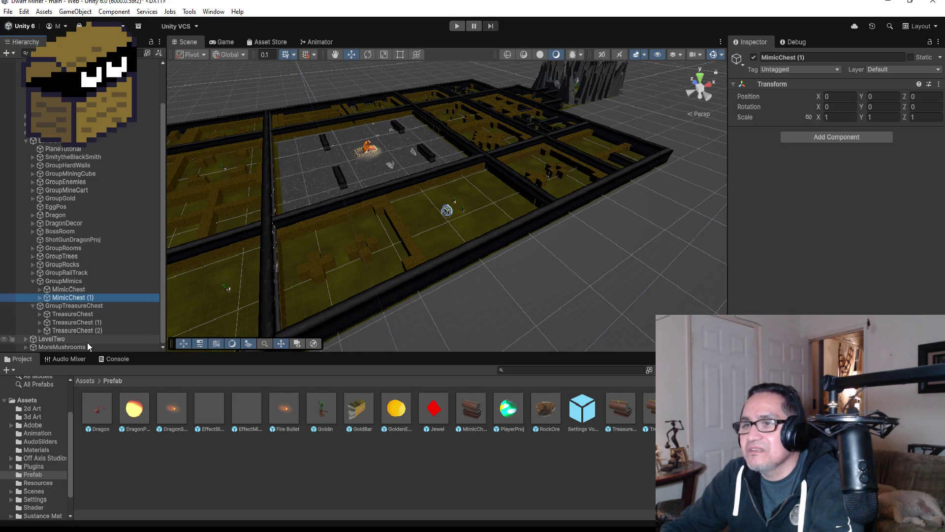
pyautogui.click(90, 331)
pyautogui.press('f')
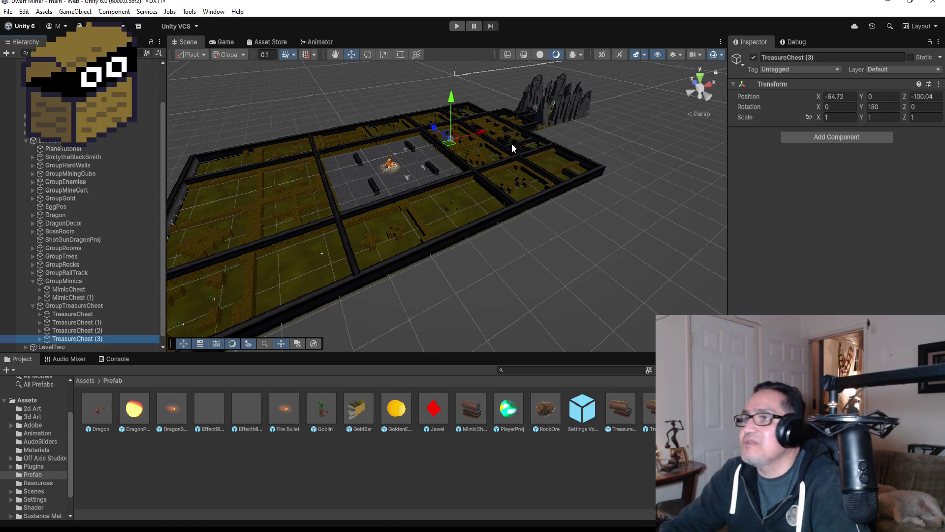
# - Position TreasureChest (3) in a maze corridor at -109.19, 0, -75.75
pyautogui.moveTo(435, 126)
pyautogui.mouseDown()
pyautogui.moveTo(419, 104)
pyautogui.moveTo(383, 126)
pyautogui.mouseUp()
pyautogui.press('f')
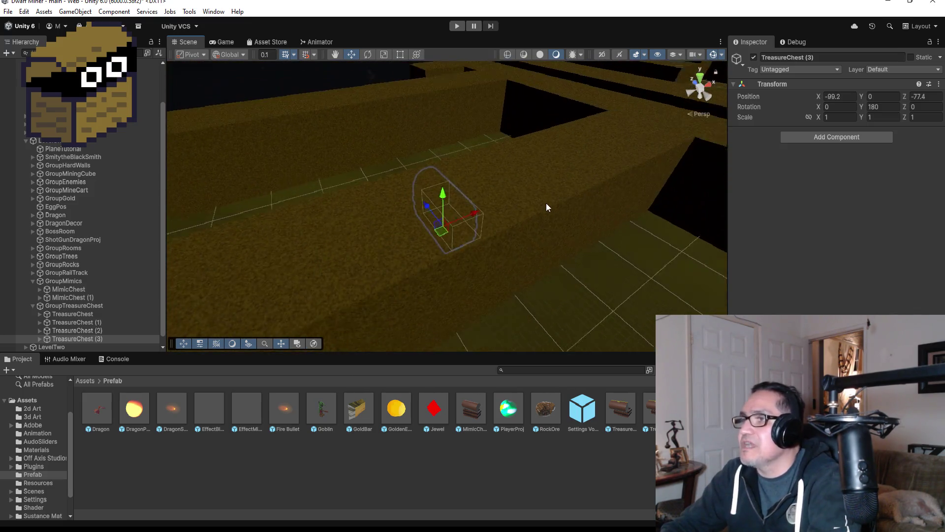
pyautogui.scroll(-10, 547, 207)
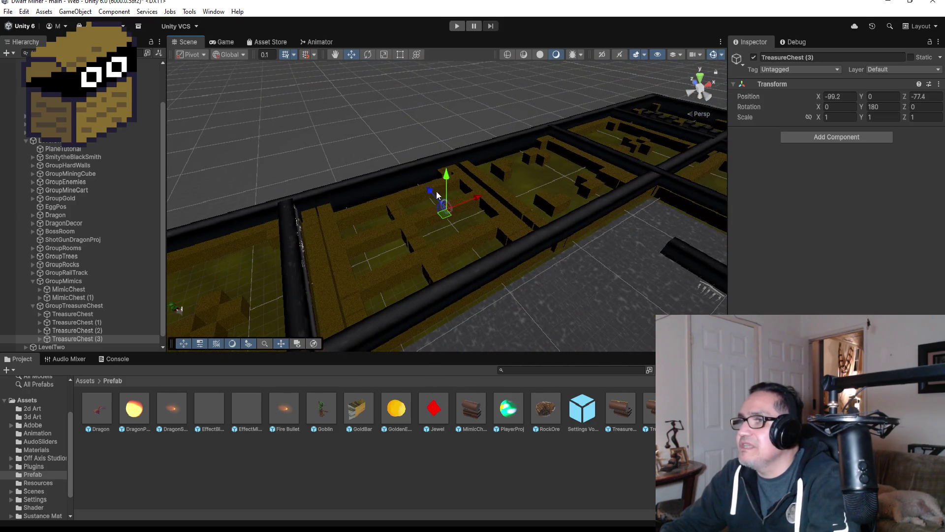
pyautogui.moveTo(432, 193)
pyautogui.mouseDown()
pyautogui.moveTo(469, 234)
pyautogui.moveTo(418, 189)
pyautogui.moveTo(412, 203)
pyautogui.moveTo(389, 209)
pyautogui.mouseUp()
pyautogui.press('f')
pyautogui.scroll(-10, 548, 228)
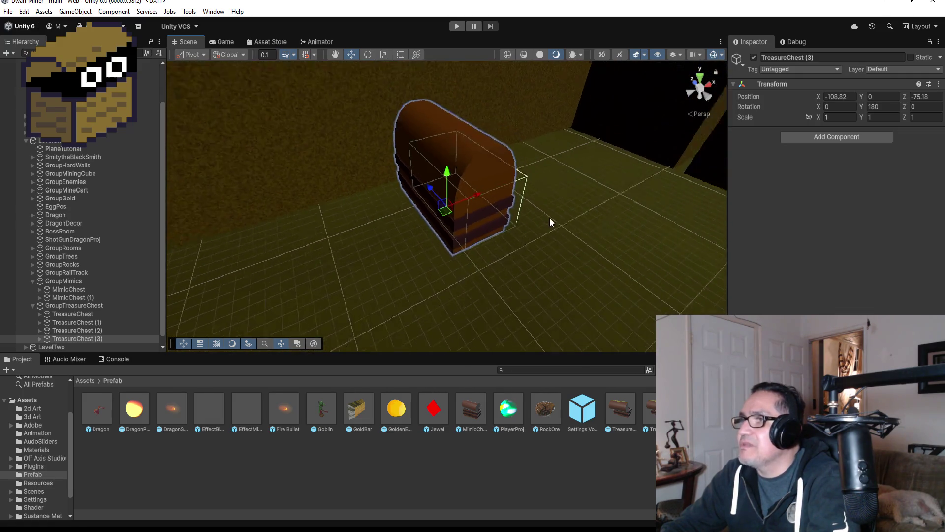
pyautogui.moveTo(428, 189)
pyautogui.mouseDown()
pyautogui.moveTo(456, 219)
pyautogui.moveTo(479, 213)
pyautogui.mouseUp()
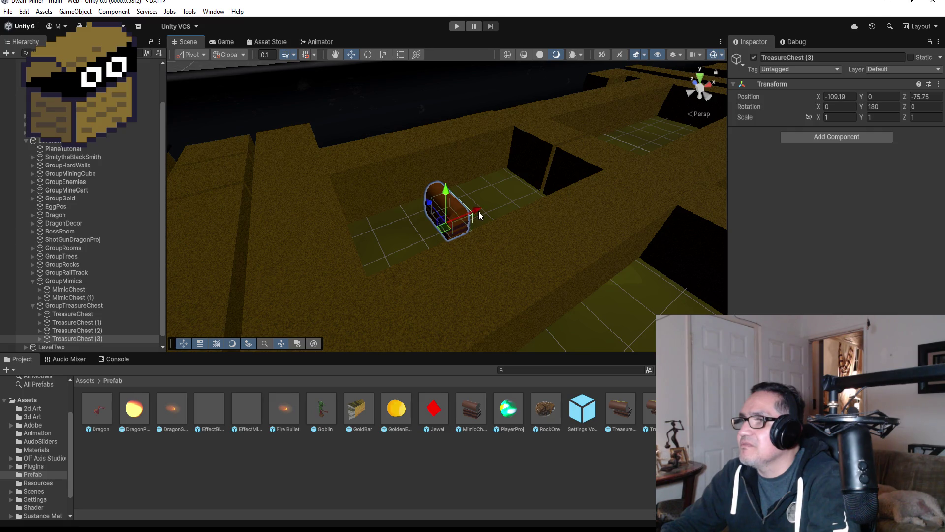
pyautogui.scroll(-8, 518, 210)
pyautogui.scroll(-6, 521, 229)
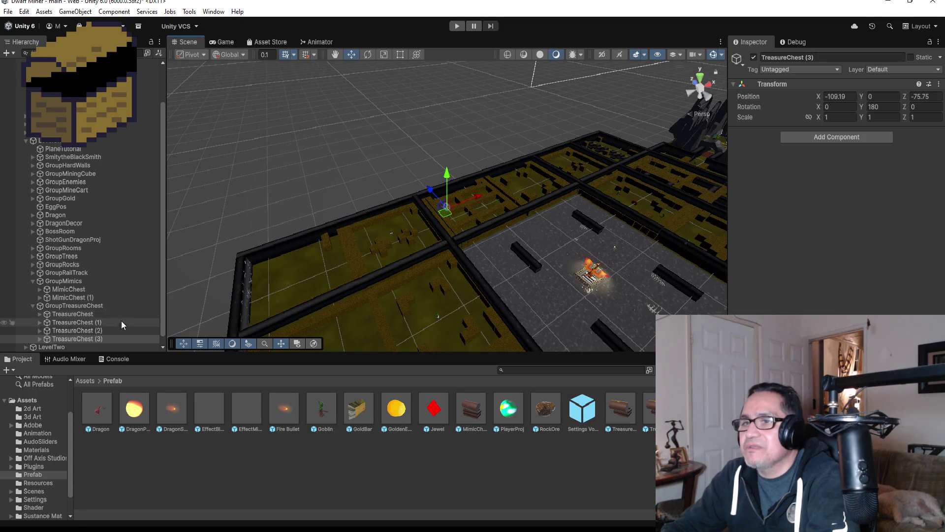
pyautogui.scroll(-1, 118, 325)
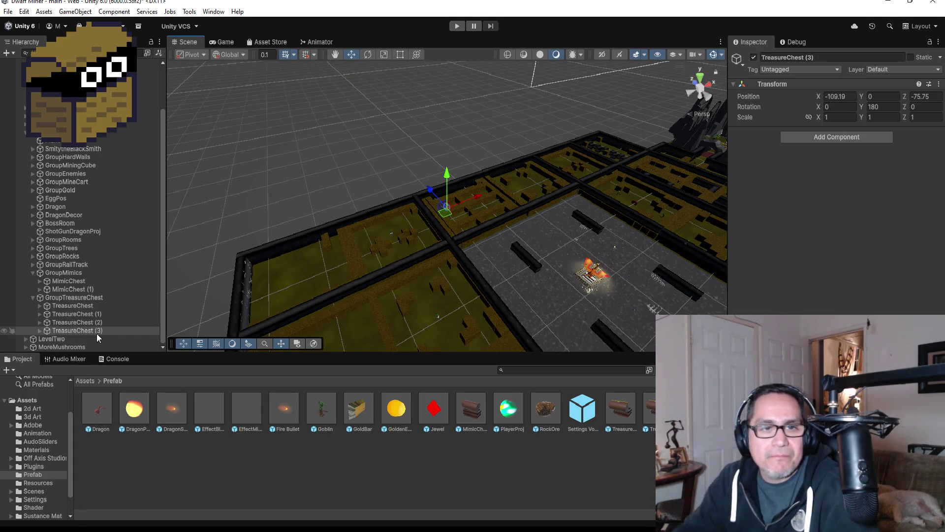
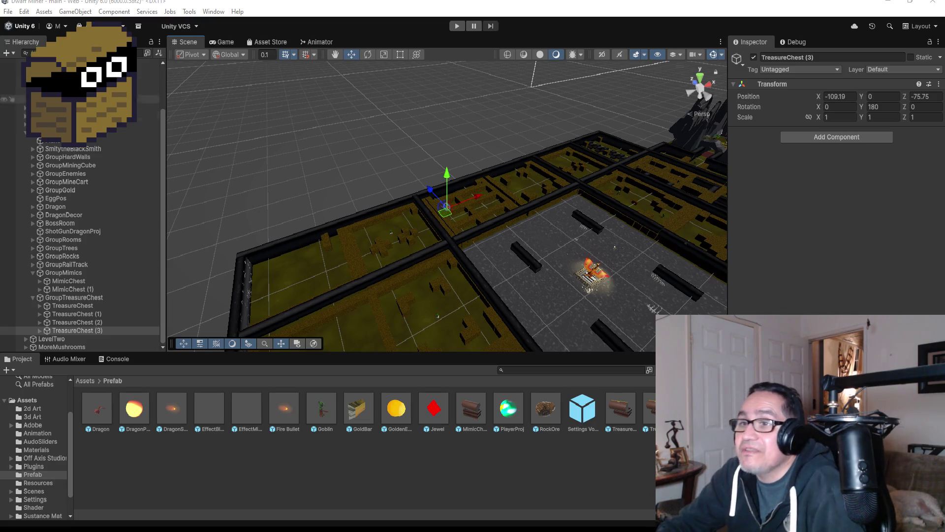
# - Duplicate MimicChest (1) to create MimicChest (2)
pyautogui.click(70, 291)
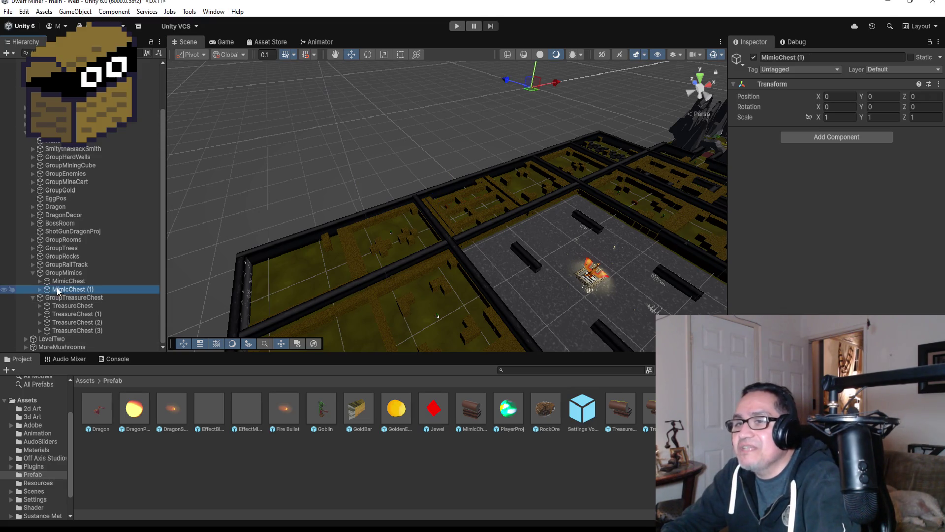
pyautogui.click(40, 289)
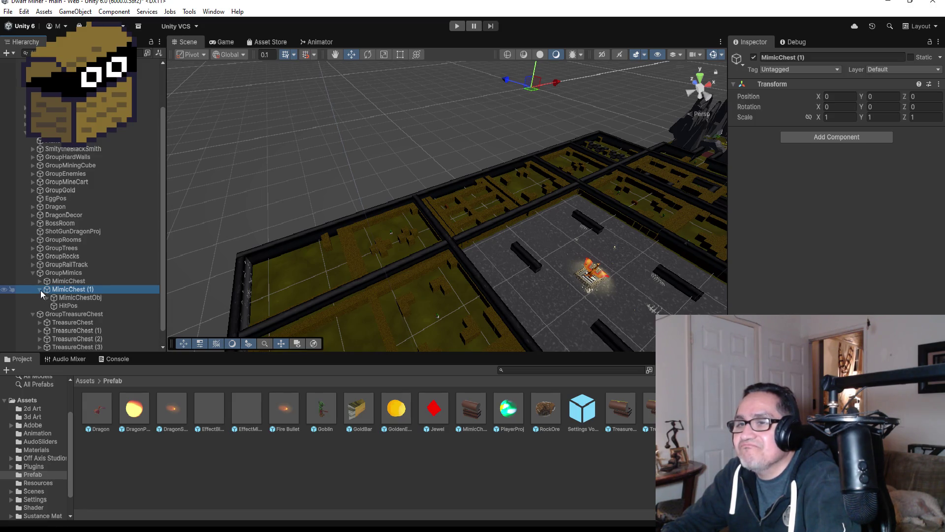
pyautogui.click(39, 290)
pyautogui.hotkey('ctrl', 'd')
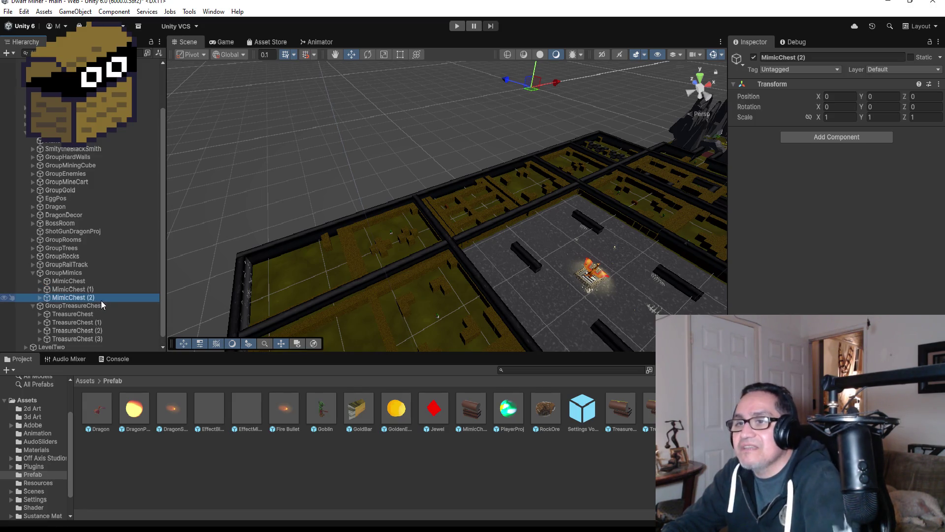
# - Select MimicChest (2)'s children, MimicChestObj and HitPos, and drag them across the dungeon along Z
pyautogui.click(40, 298)
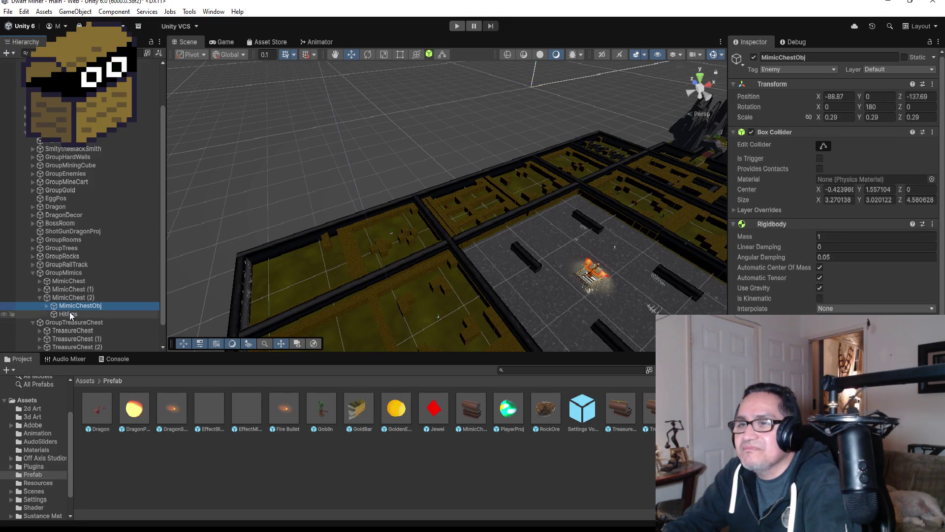
pyautogui.keyDown('ctrl'); pyautogui.click(68, 314); pyautogui.keyUp('ctrl')
pyautogui.scroll(-5, 568, 205)
pyautogui.moveTo(570, 273)
pyautogui.mouseDown()
pyautogui.moveTo(527, 227)
pyautogui.moveTo(546, 200)
pyautogui.moveTo(516, 196)
pyautogui.moveTo(449, 221)
pyautogui.moveTo(462, 218)
pyautogui.moveTo(431, 211)
pyautogui.moveTo(441, 238)
pyautogui.moveTo(426, 223)
pyautogui.mouseUp()
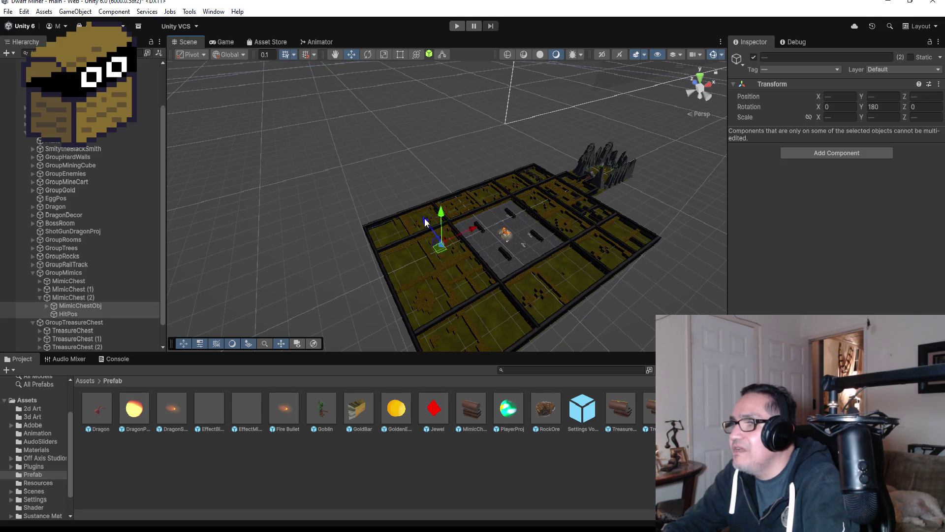
# - Frame MimicChest (2), zoom out, and slide it further into the grass-floored room
pyautogui.press('f')
pyautogui.scroll(-8, 566, 238)
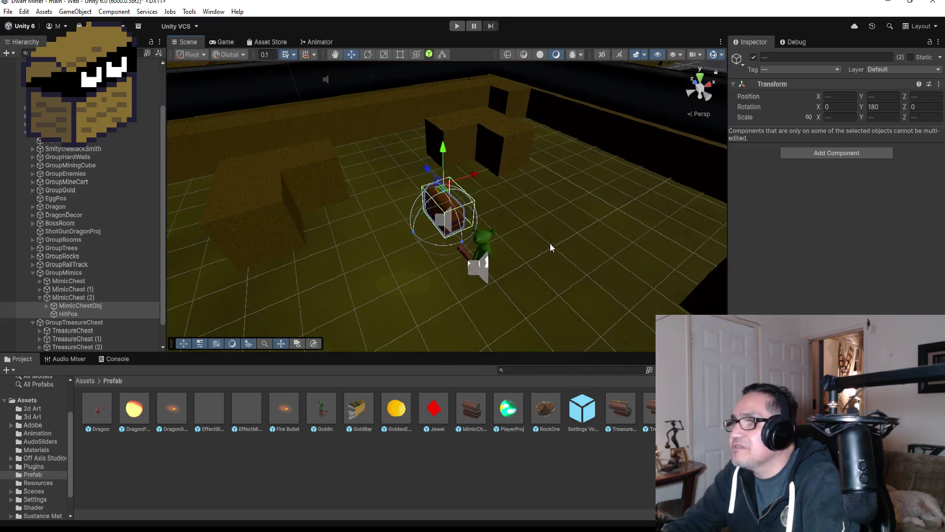
pyautogui.moveTo(434, 179)
pyautogui.mouseDown()
pyautogui.moveTo(463, 203)
pyautogui.moveTo(427, 229)
pyautogui.moveTo(403, 227)
pyautogui.mouseUp()
pyautogui.moveTo(495, 216)
pyautogui.mouseDown()
pyautogui.moveTo(312, 232)
pyautogui.moveTo(514, 255)
pyautogui.mouseUp()
pyautogui.scroll(-5, 514, 255)
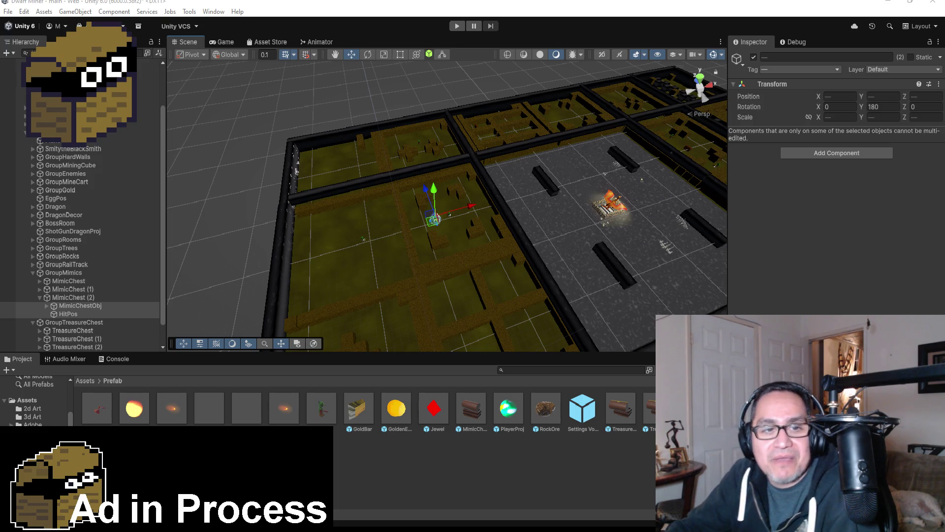
# - Select and frame TreasureChest (6) at -144.07, 0, -100.58
pyautogui.doubleClick(77, 346)
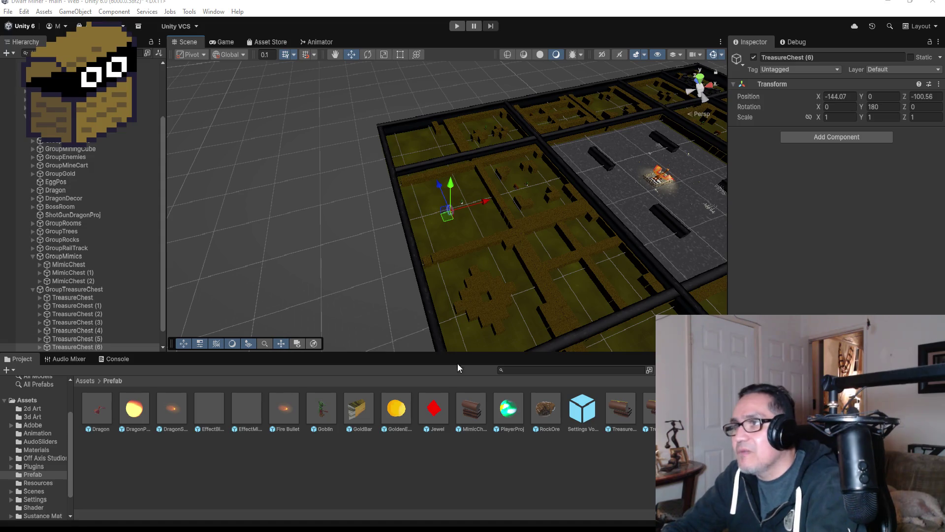
# - Check the chest layout in the Scene view and save the scene via File > Save
pyautogui.moveTo(674, 181); pyautogui.dragTo(691, 142)
pyautogui.scroll(-10, 581, 162)
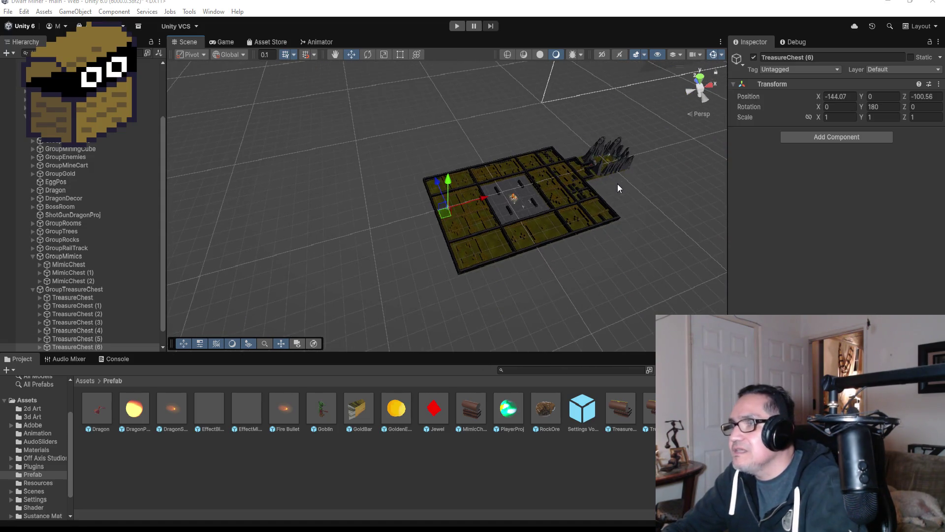
pyautogui.moveTo(646, 185); pyautogui.dragTo(374, 122)
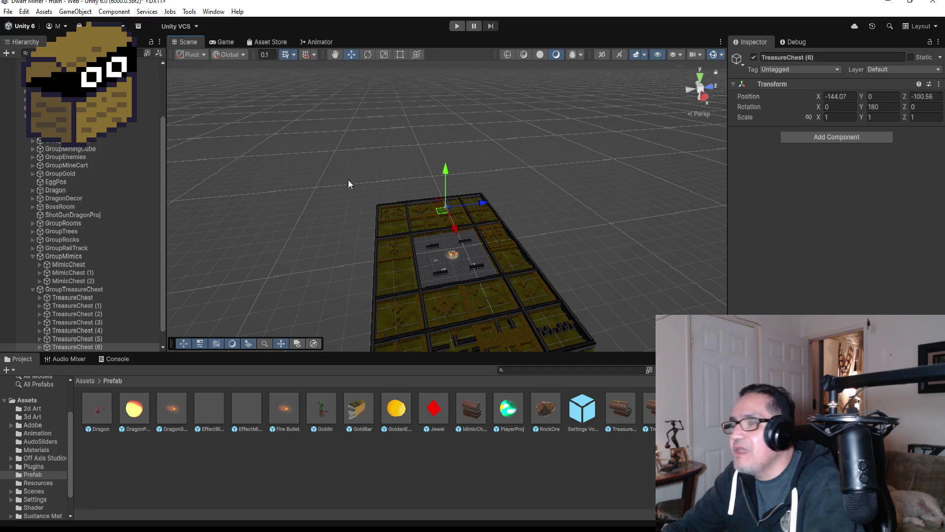
pyautogui.click(7, 12)
pyautogui.click(20, 61)
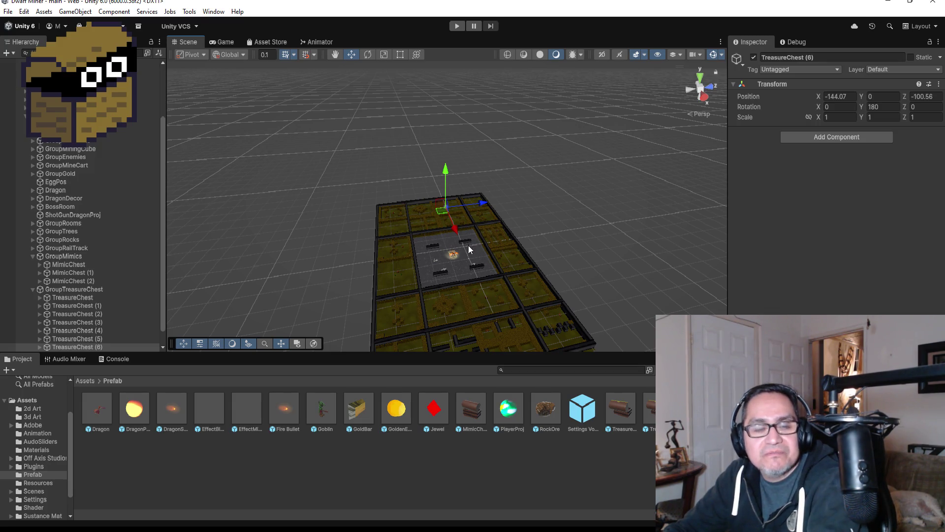
# - Enter Play mode and dismiss the settings overlay to start the dwarf miner game
pyautogui.click(457, 26)
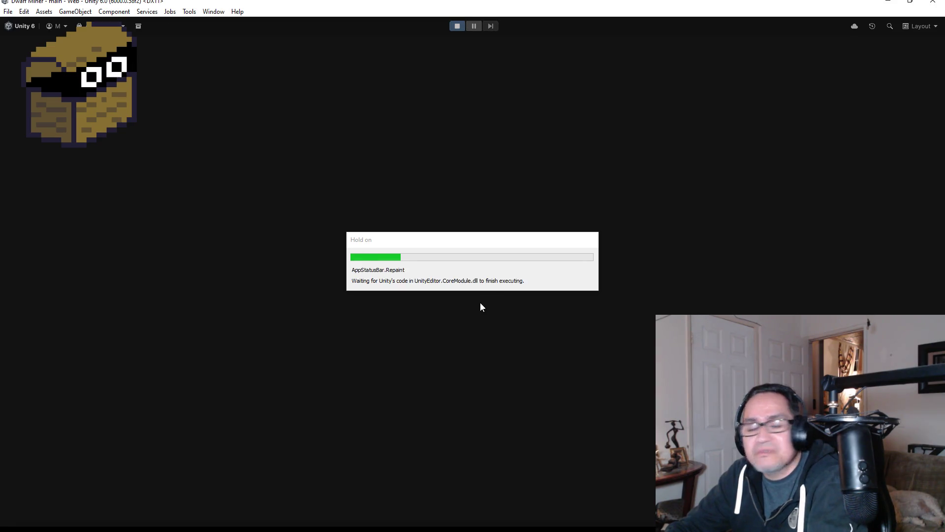
pyautogui.press('Escape')
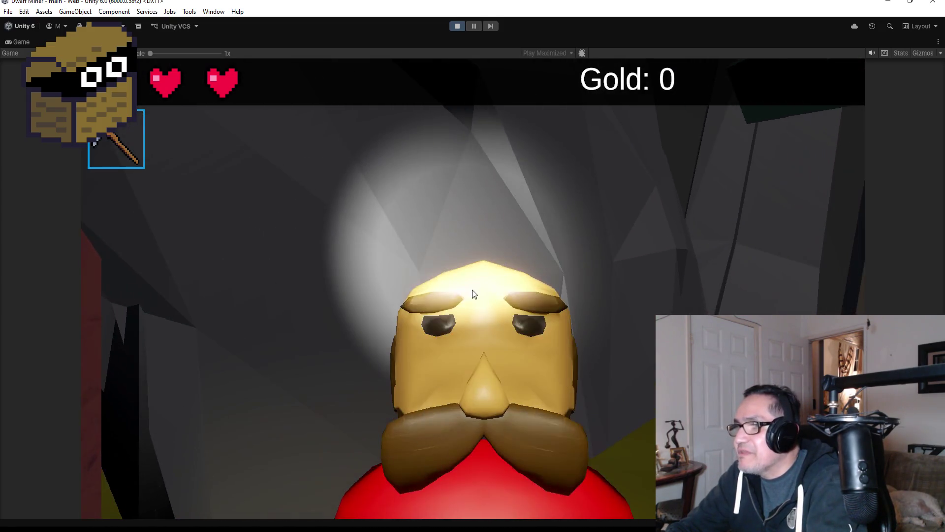
# - Close the BlackSmith shop, walk to the treasure chest and open it to collect gold
pyautogui.click(732, 102)
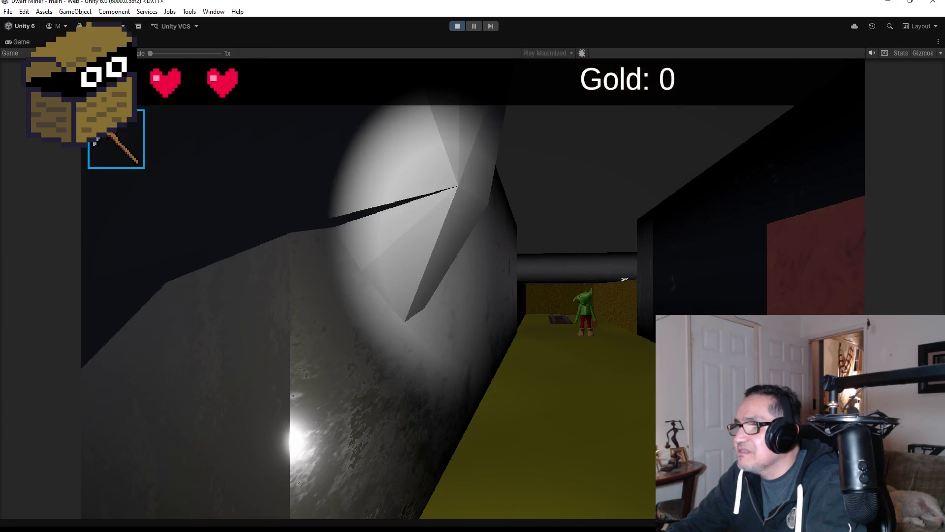
pyautogui.press('2')
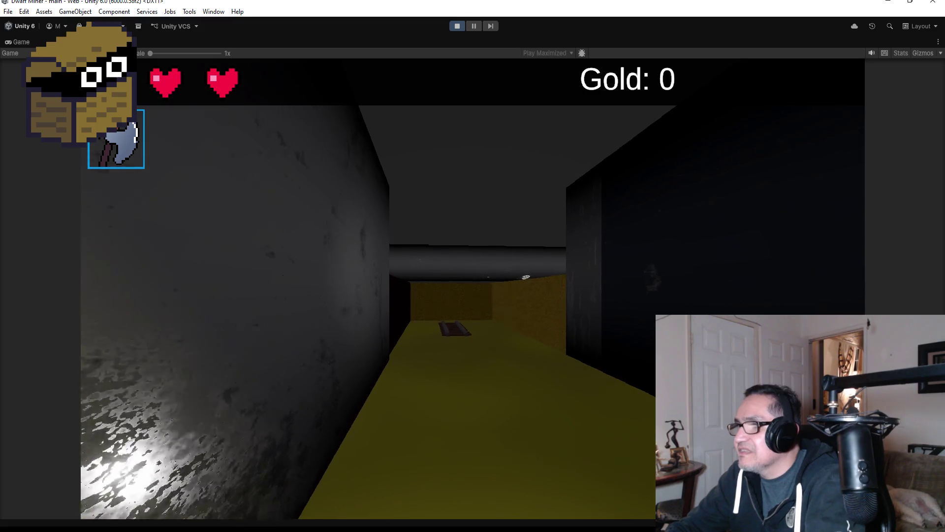
pyautogui.press('w')
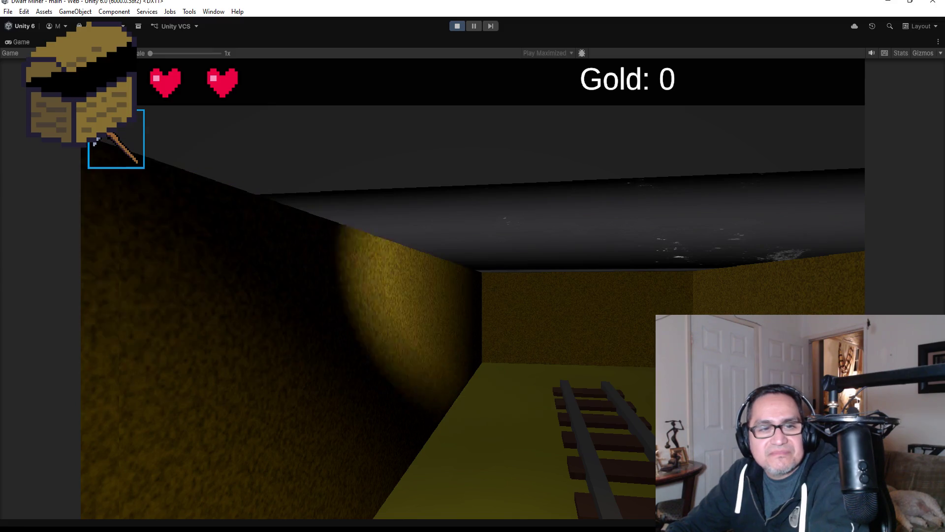
pyautogui.press('w')
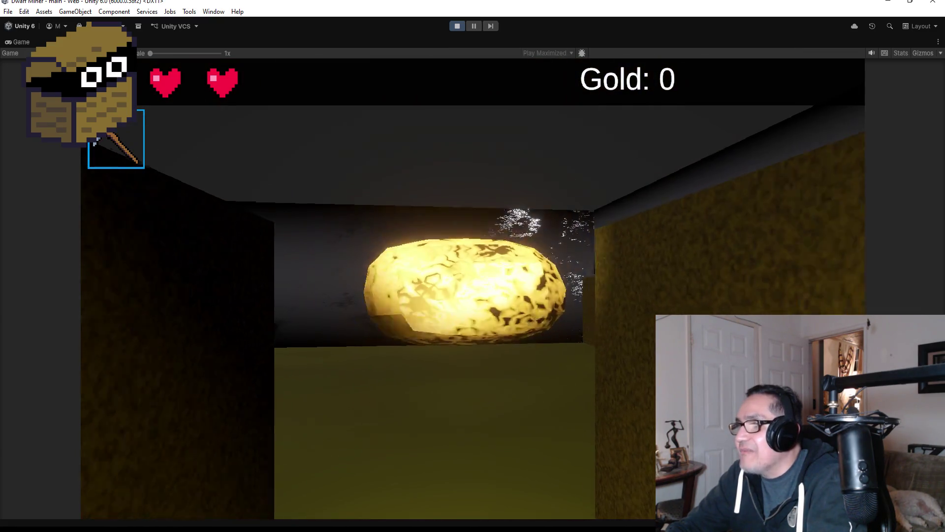
pyautogui.press('2')
pyautogui.press('w')
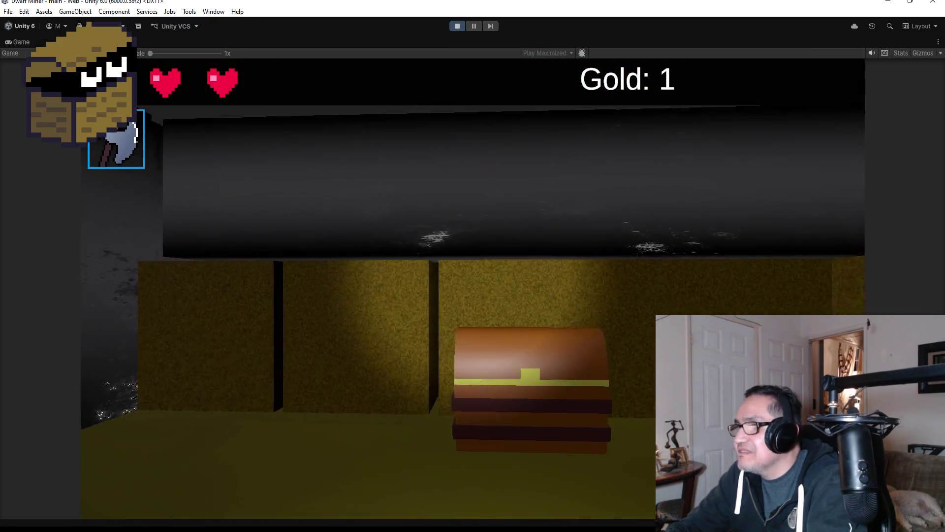
pyautogui.press('e')
pyautogui.press('s')
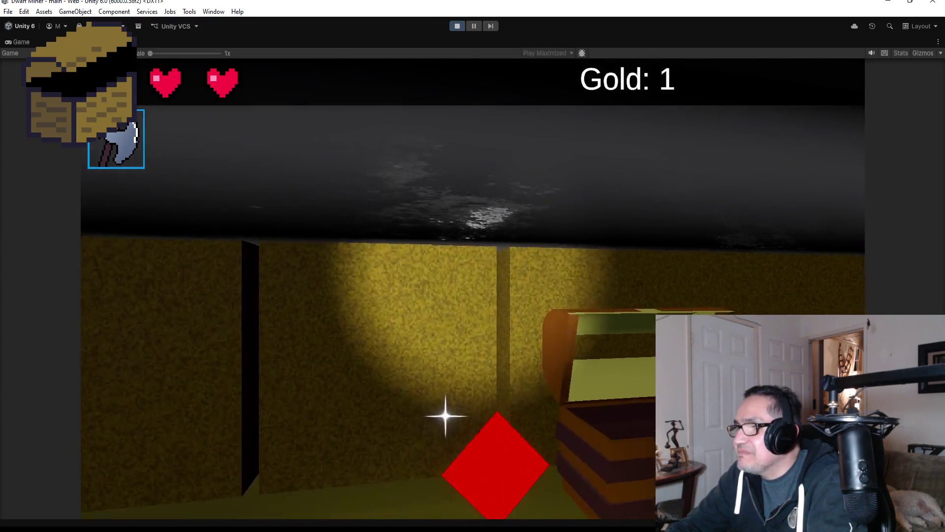
pyautogui.press('e')
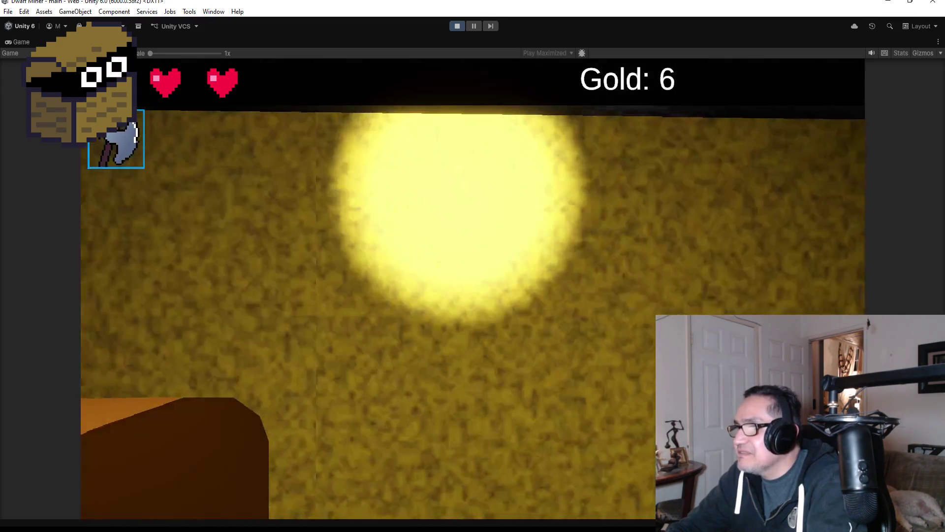
pyautogui.press('s')
pyautogui.press('1')
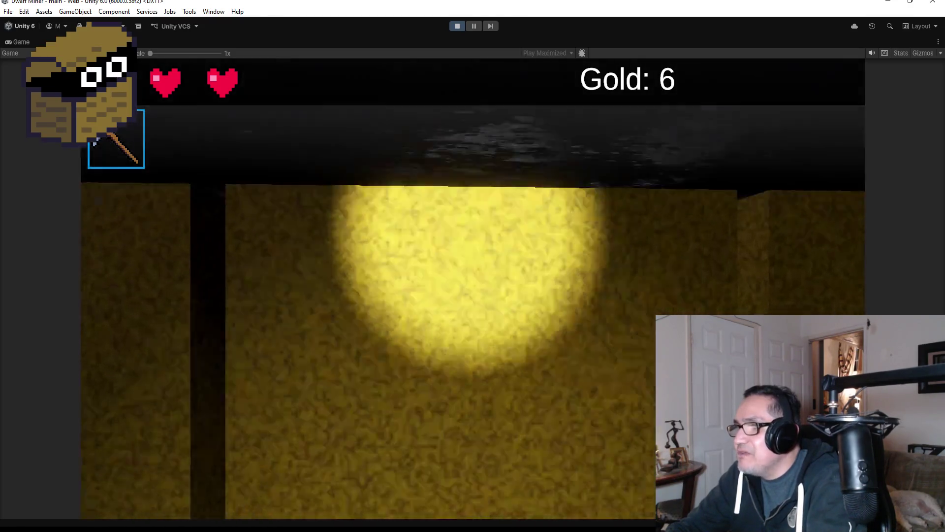
# - Break through the first red rock wall and collect the gold nugget behind it
pyautogui.press('d')
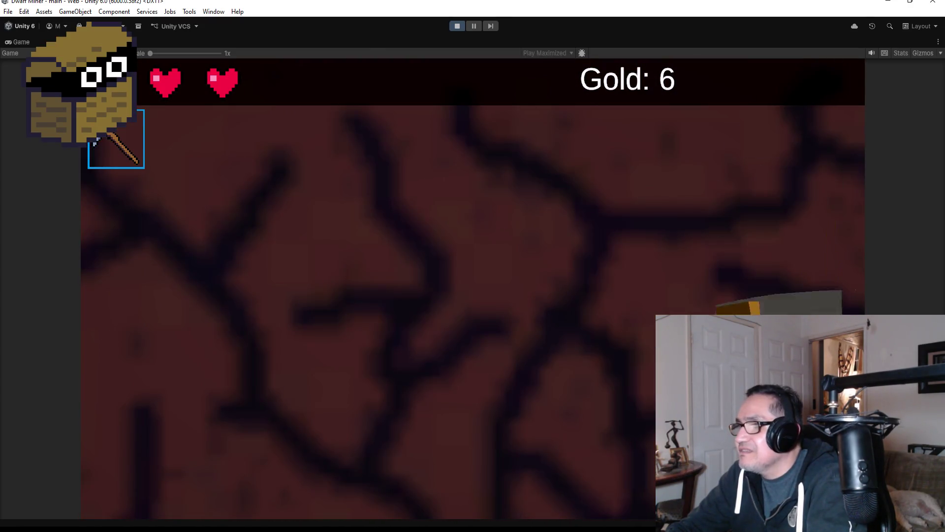
pyautogui.press('w')
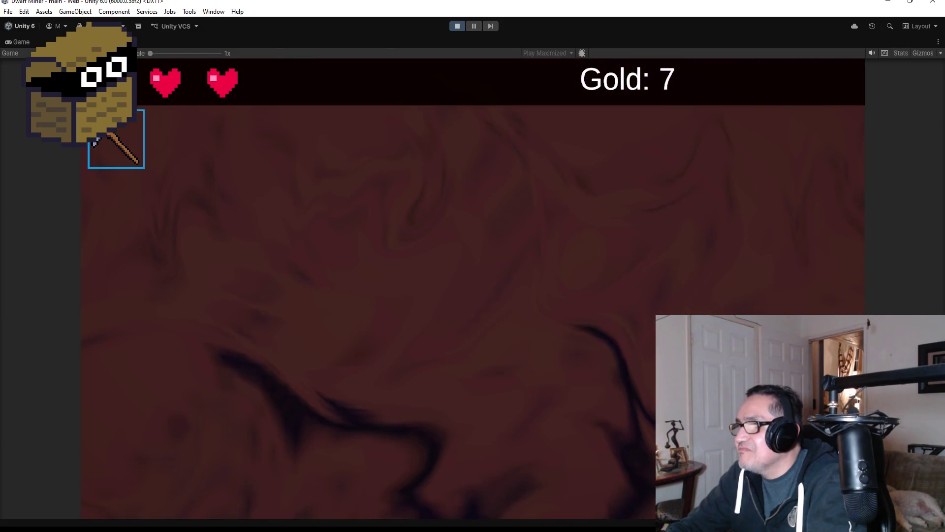
pyautogui.press('e')
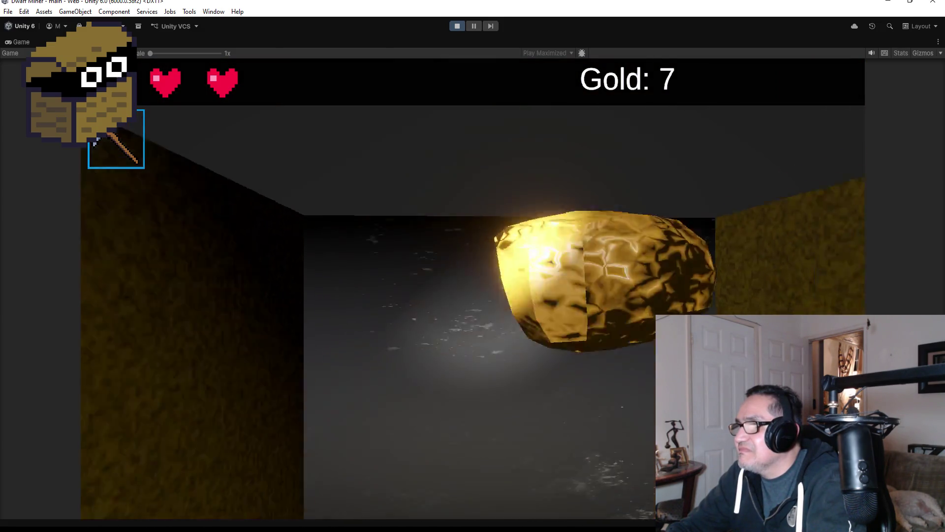
pyautogui.press('w')
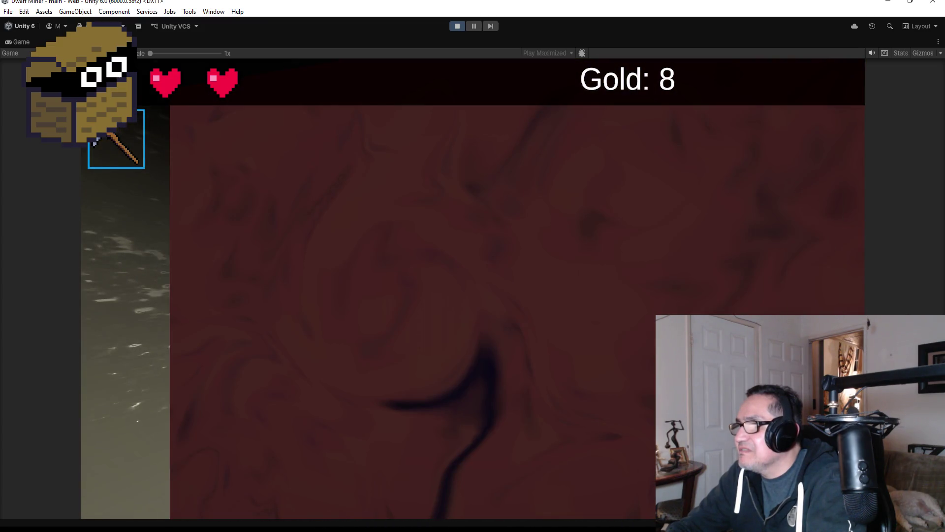
pyautogui.press('d')
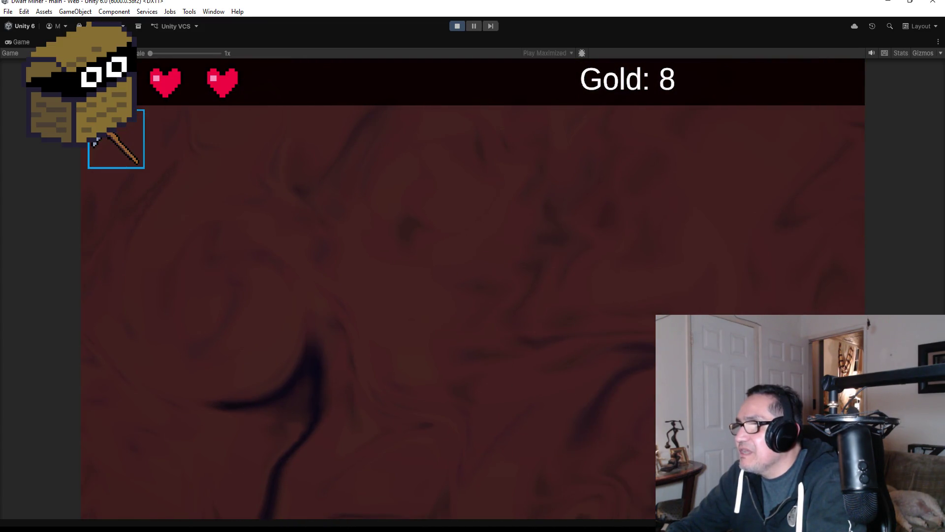
pyautogui.press('e')
pyautogui.press('e')
pyautogui.press('w')
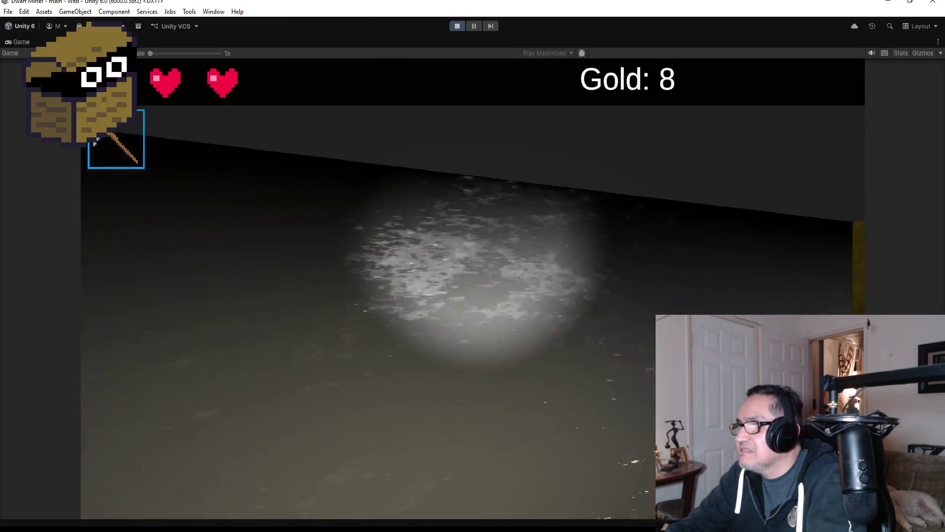
# - Mine through the next red walls, collecting nuggets, into the gold-lit corridor
pyautogui.press('d')
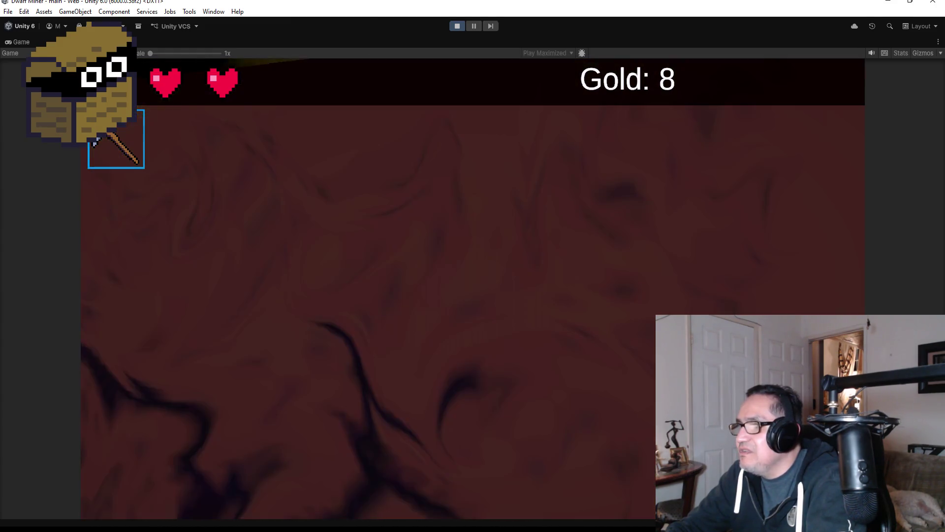
pyautogui.press('e')
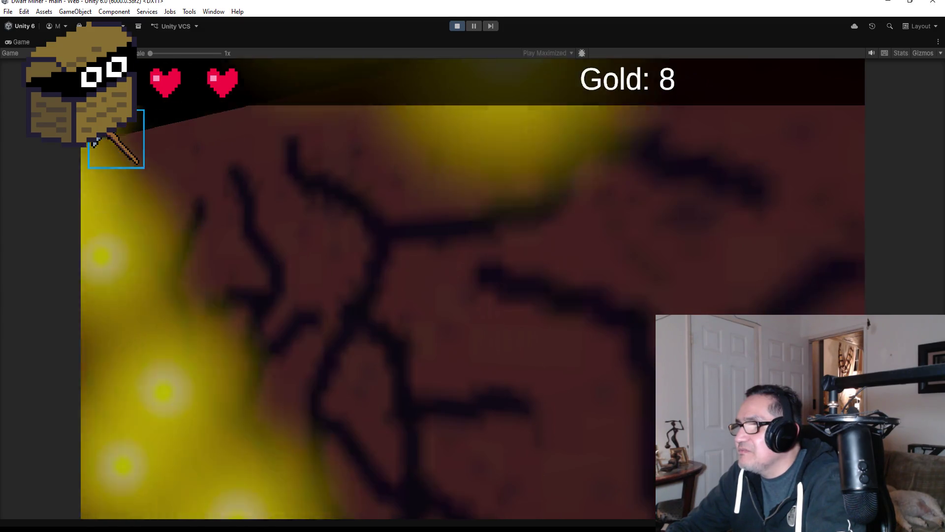
pyautogui.press('e')
pyautogui.press('w')
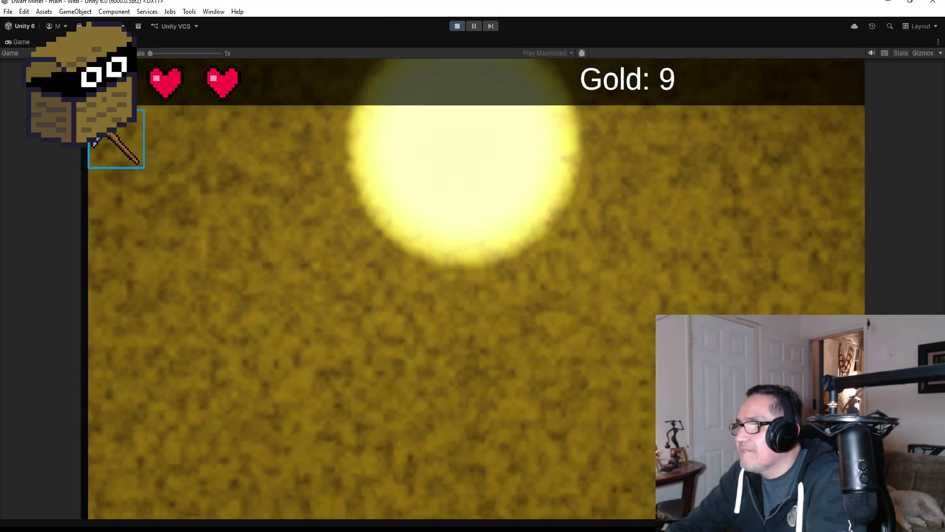
pyautogui.press('d')
pyautogui.press('e')
pyautogui.press('e')
pyautogui.press('w')
pyautogui.press('d')
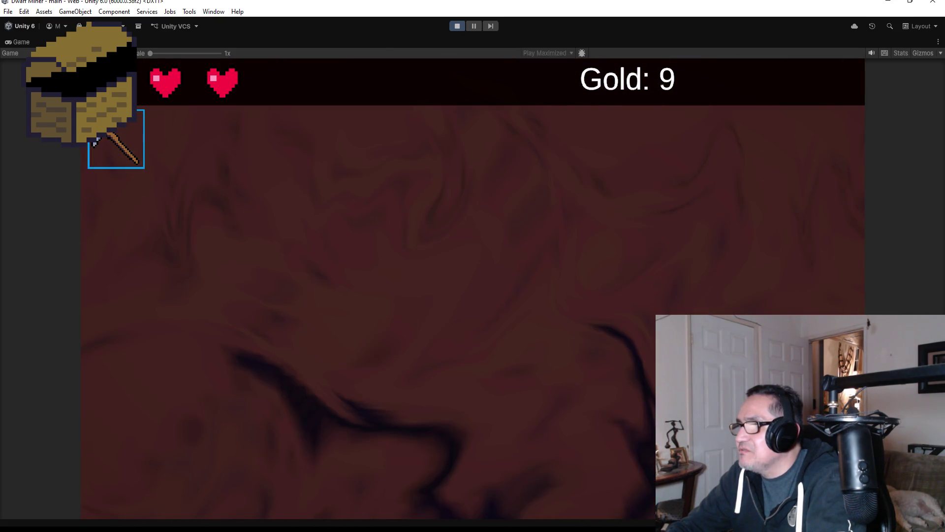
pyautogui.press('e')
pyautogui.press('e')
pyautogui.press('w')
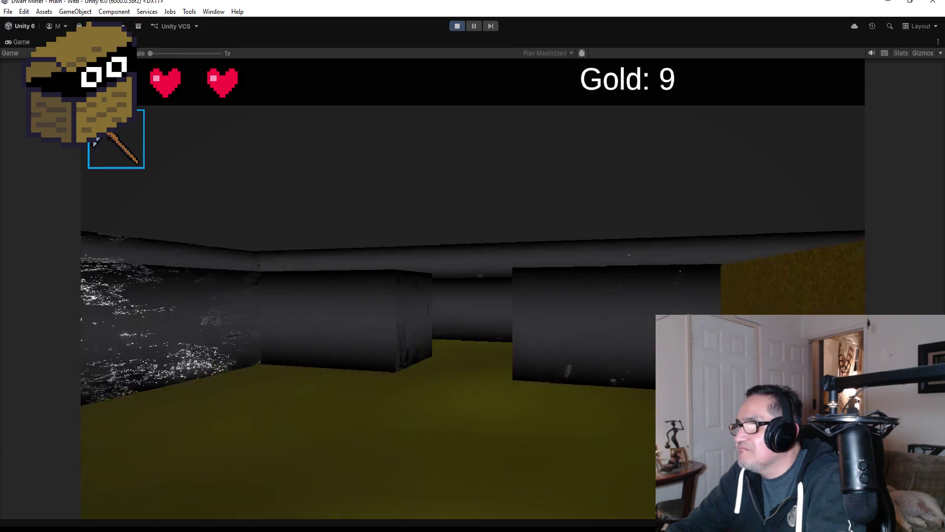
# - Swap tools and walk along the yellow-floored corridor up to the lit gold wall
pyautogui.press('q')
pyautogui.press('w')
pyautogui.press('w')
pyautogui.press('w')
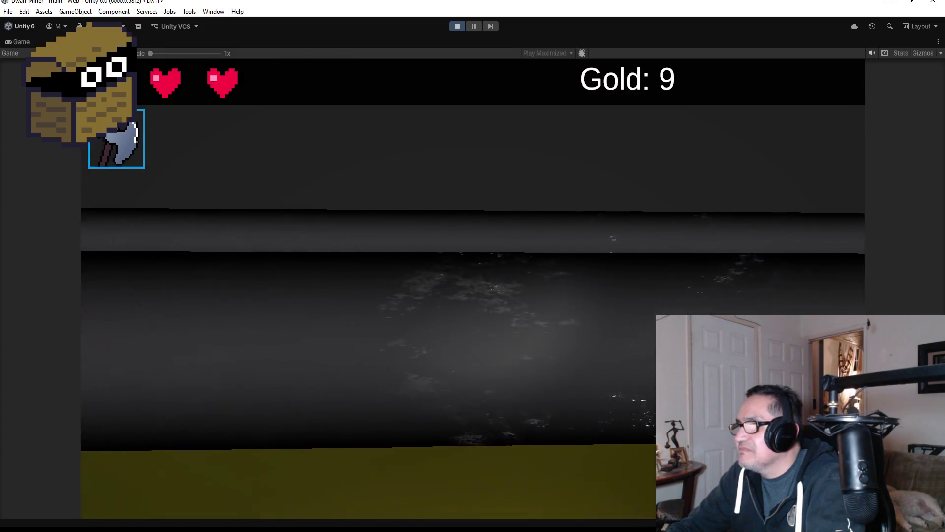
pyautogui.press('d')
pyautogui.press('w')
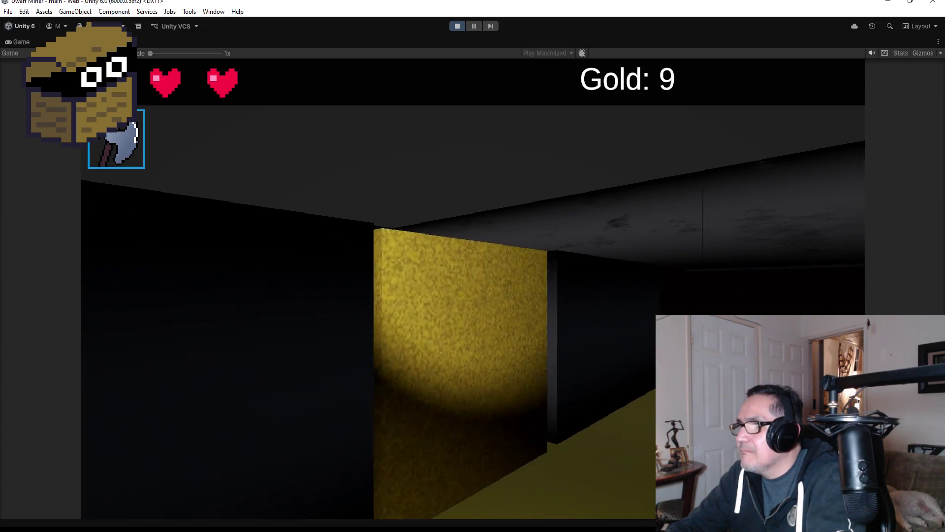
pyautogui.press('a')
pyautogui.press('a')
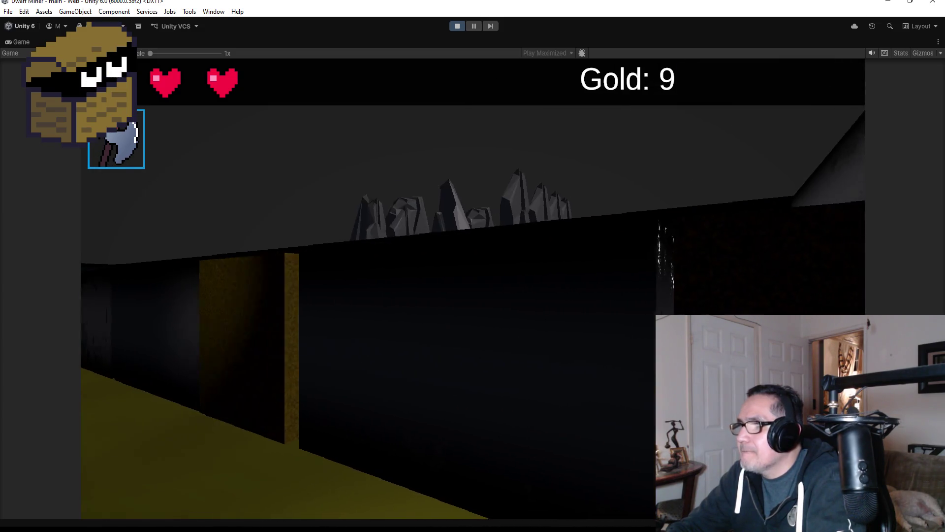
pyautogui.press('q')
pyautogui.press('d')
pyautogui.press('w')
pyautogui.press('w')
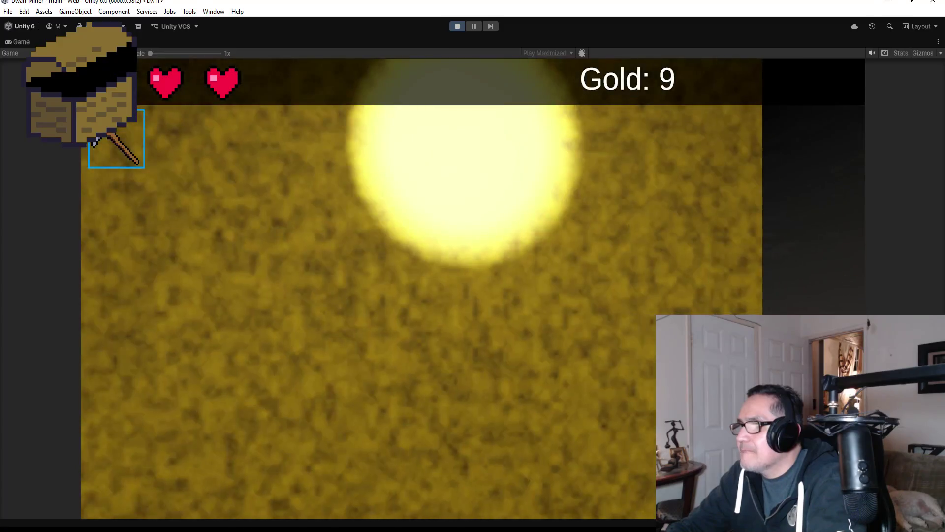
# - Mine the gold wall for gold and break through the cracked red wall into the open area
pyautogui.press('a')
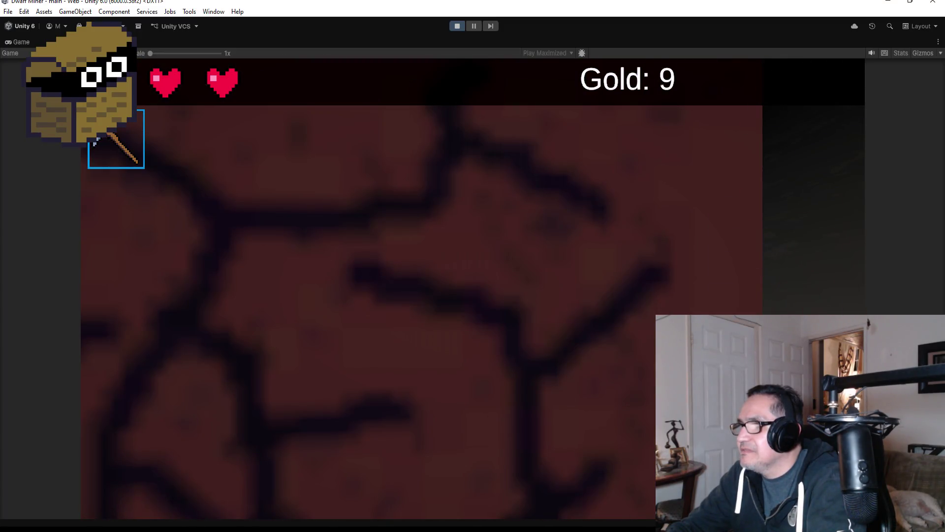
pyautogui.press('d')
pyautogui.press('w')
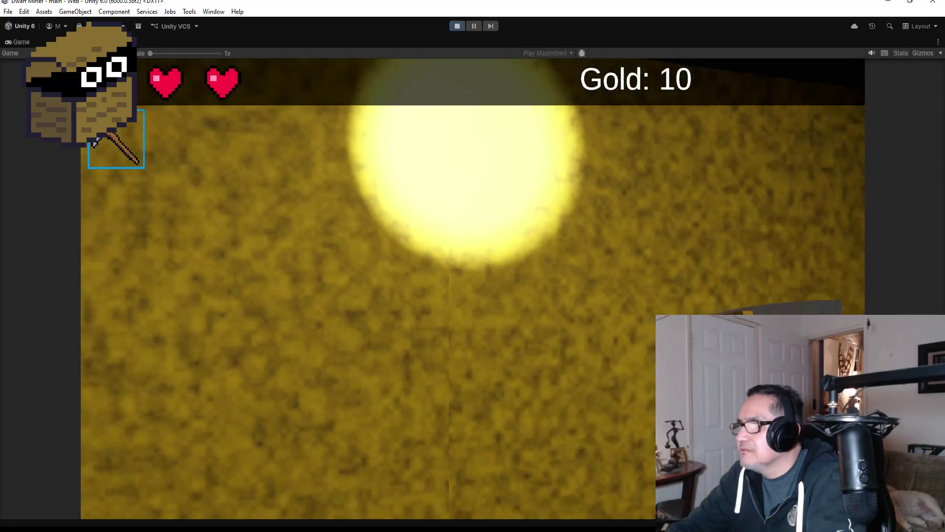
pyautogui.press('d')
pyautogui.press('space')
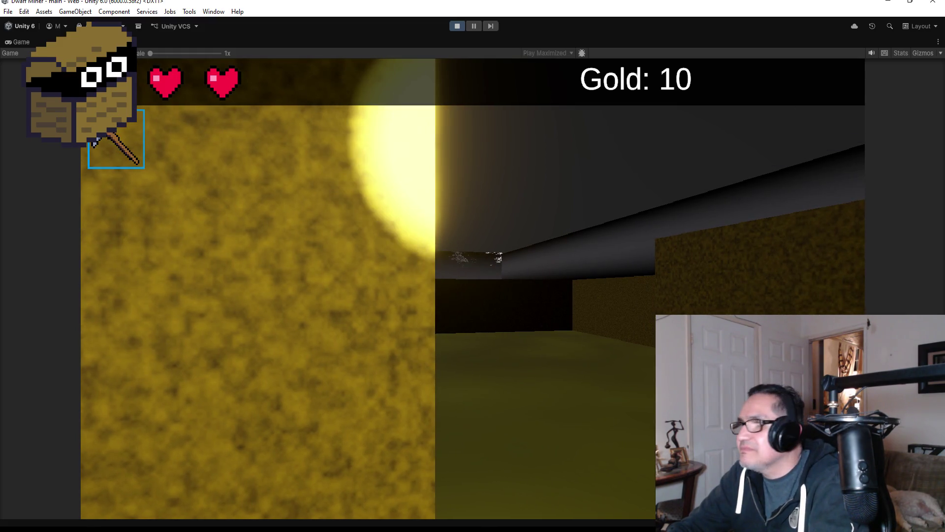
pyautogui.press('d')
pyautogui.press('w')
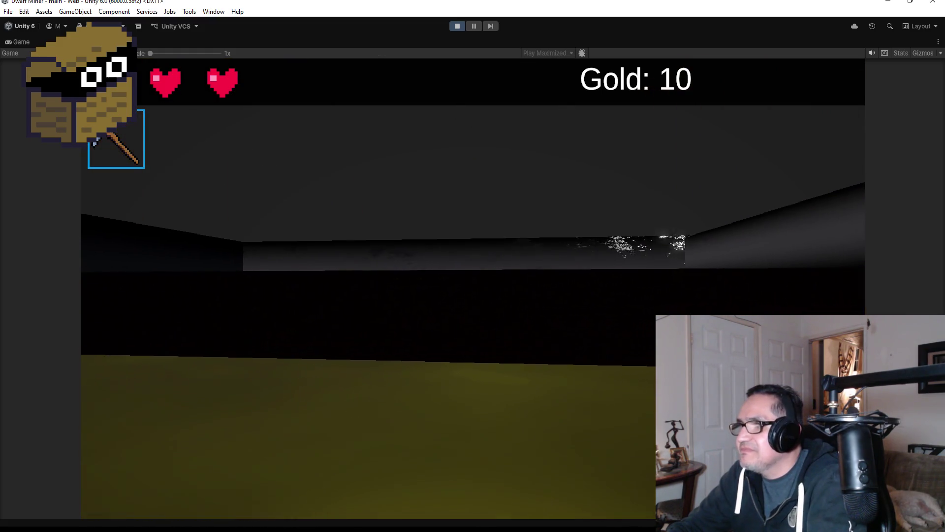
# - Pause to view Settings, resume, then smash red walls collecting gold into the yellow corridor
pyautogui.press('Escape')
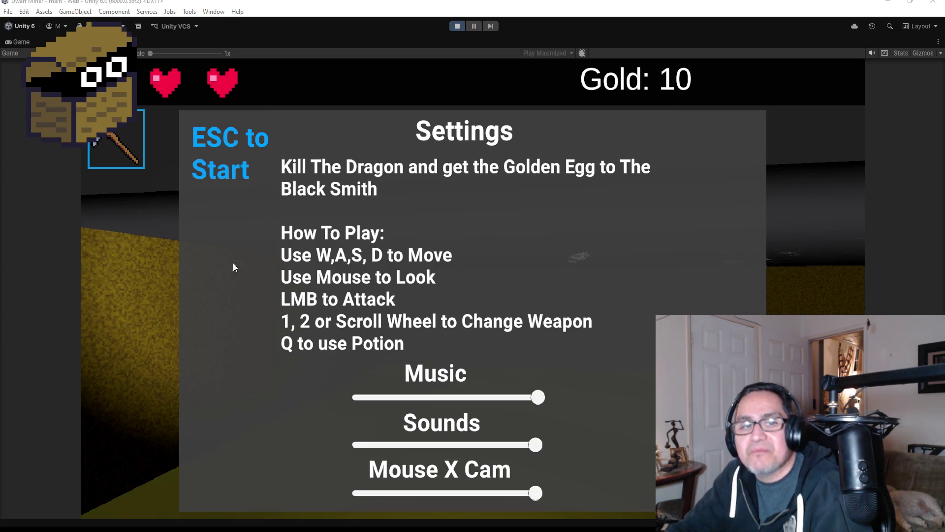
pyautogui.press('Escape')
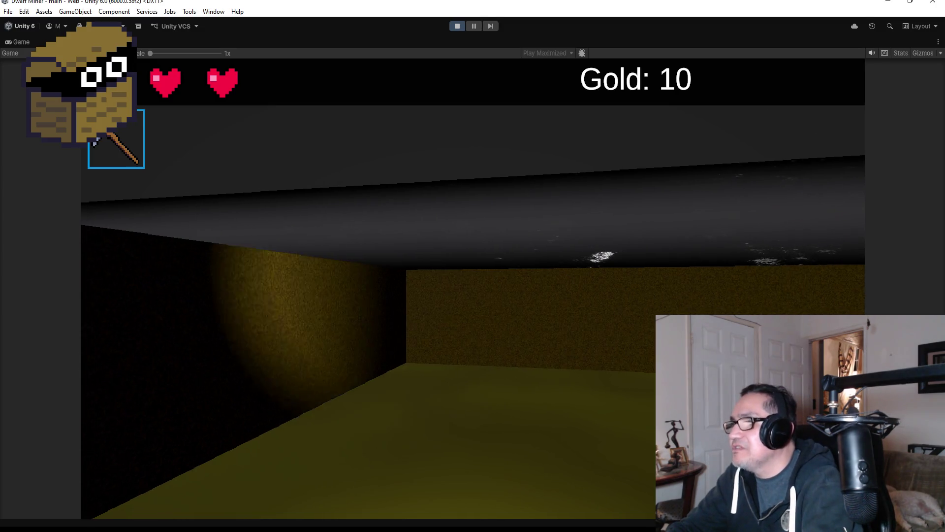
pyautogui.press('w')
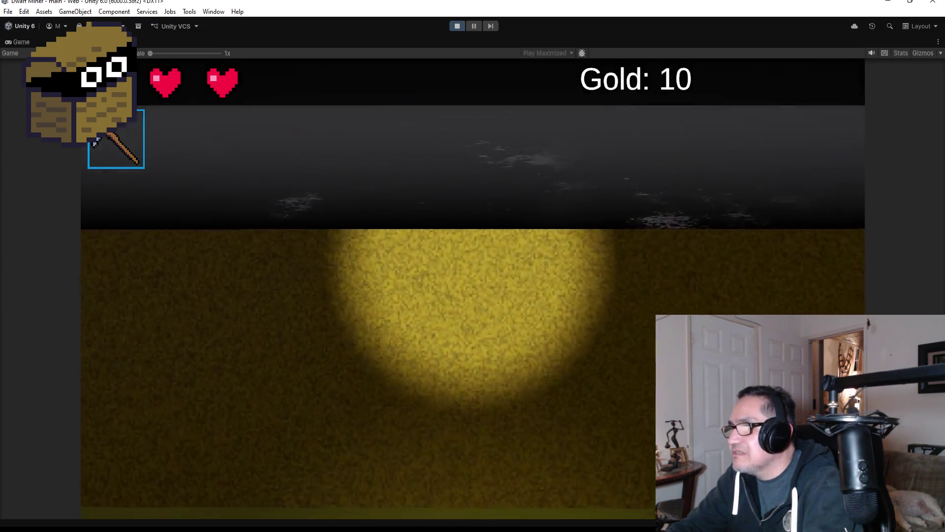
pyautogui.press('w')
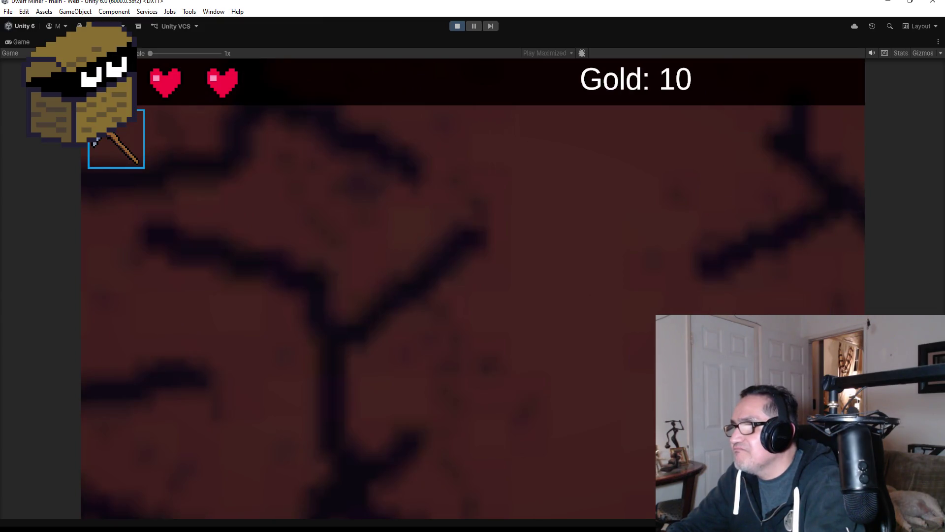
pyautogui.press('w')
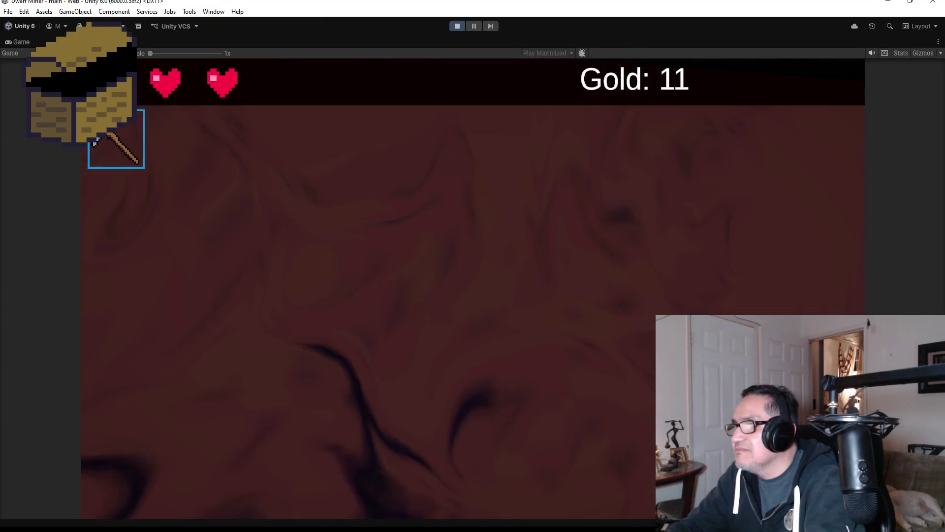
pyautogui.press('w')
pyautogui.press('w')
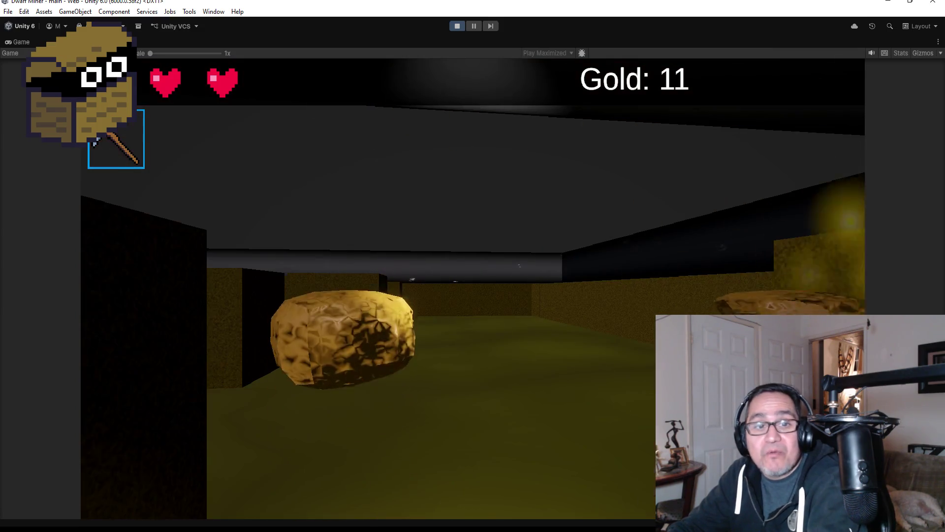
pyautogui.press('w')
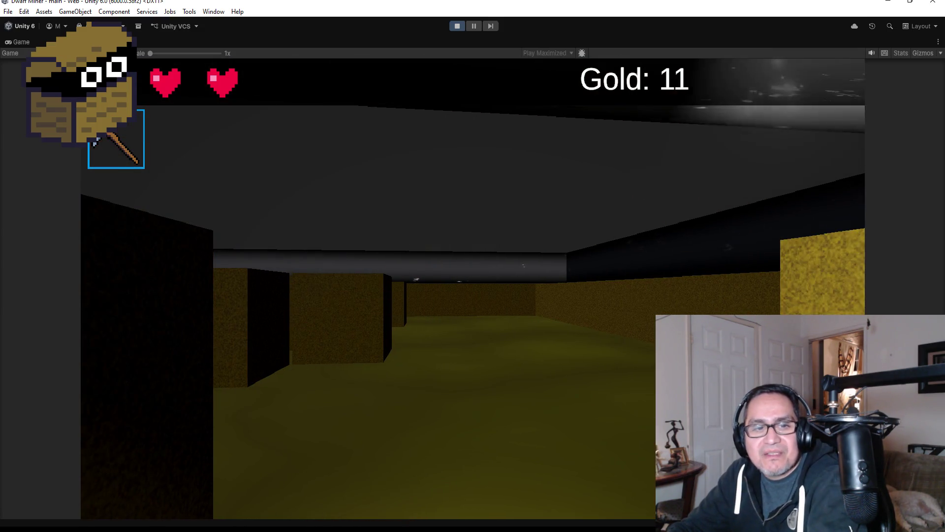
pyautogui.press('w')
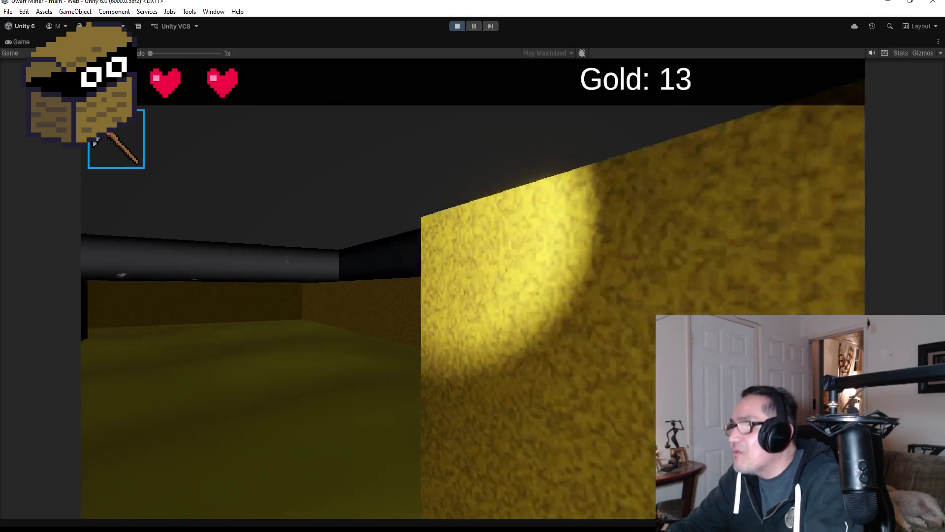
pyautogui.press('w')
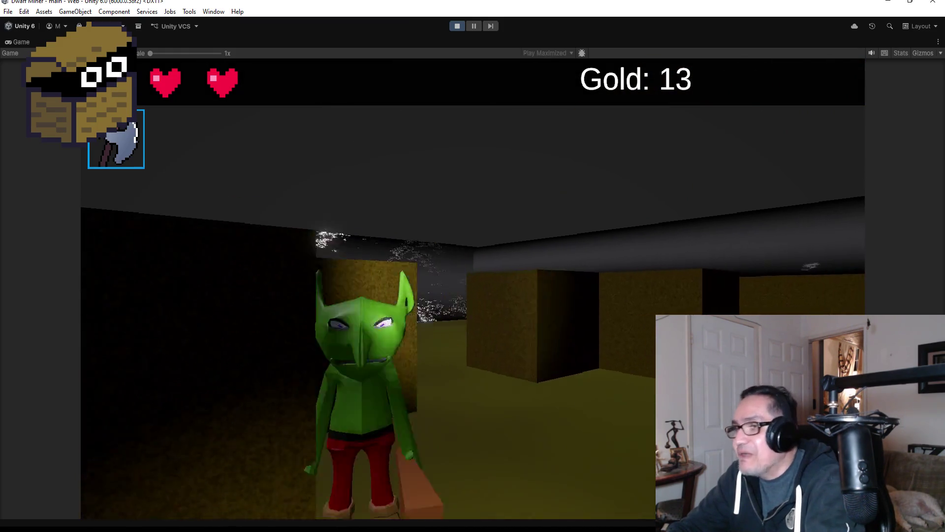
pyautogui.press('w')
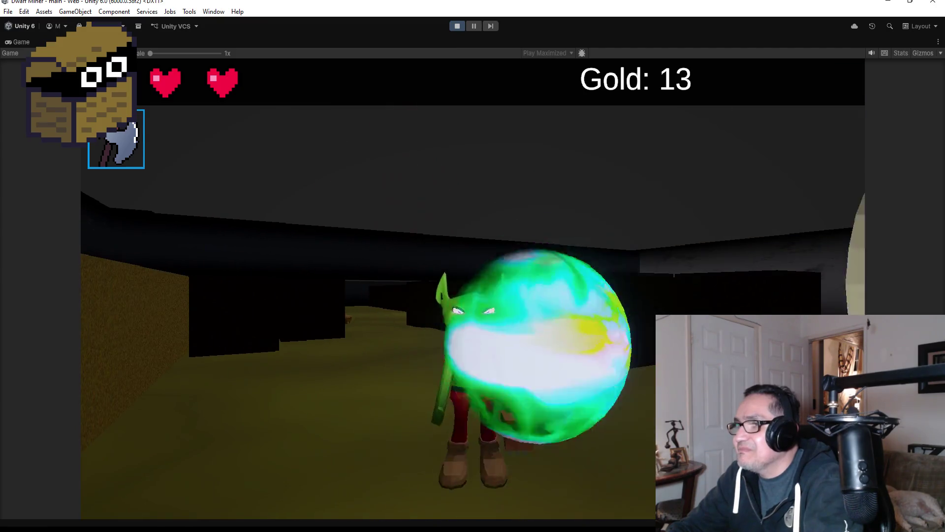
# - Back away from the charging goblin and pick up another gold nugget, reaching Gold: 14
pyautogui.press('s')
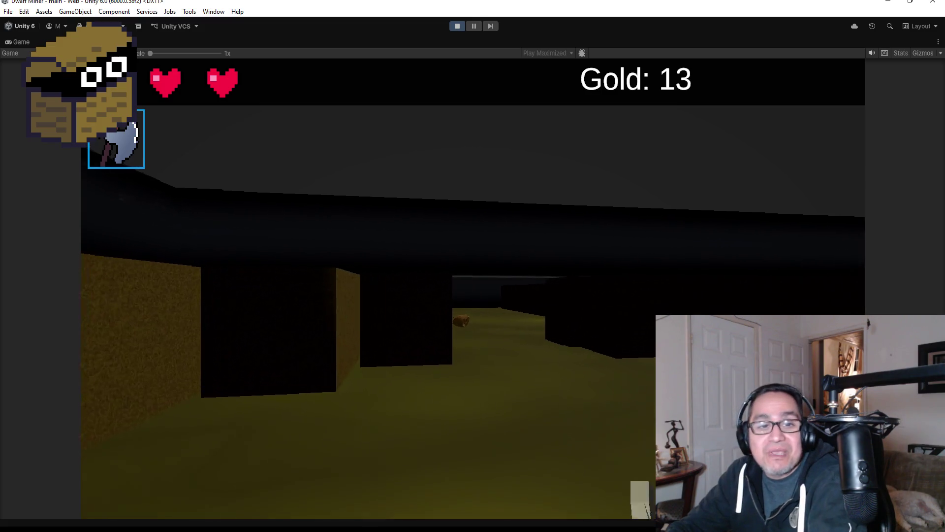
pyautogui.press('w')
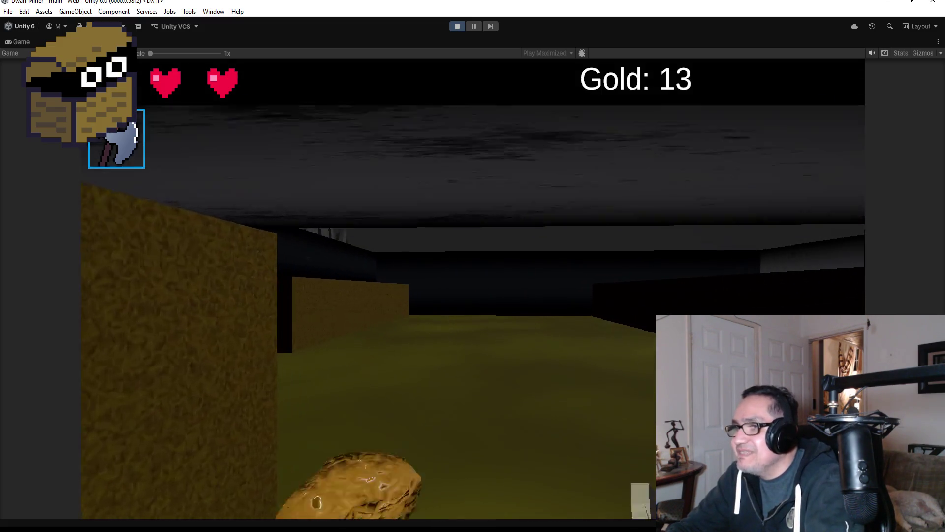
pyautogui.press('w')
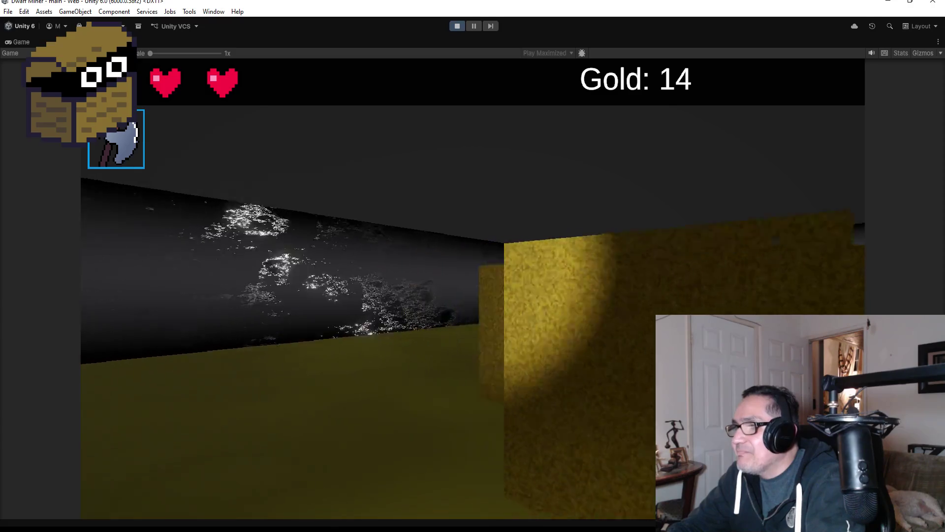
pyautogui.press('w')
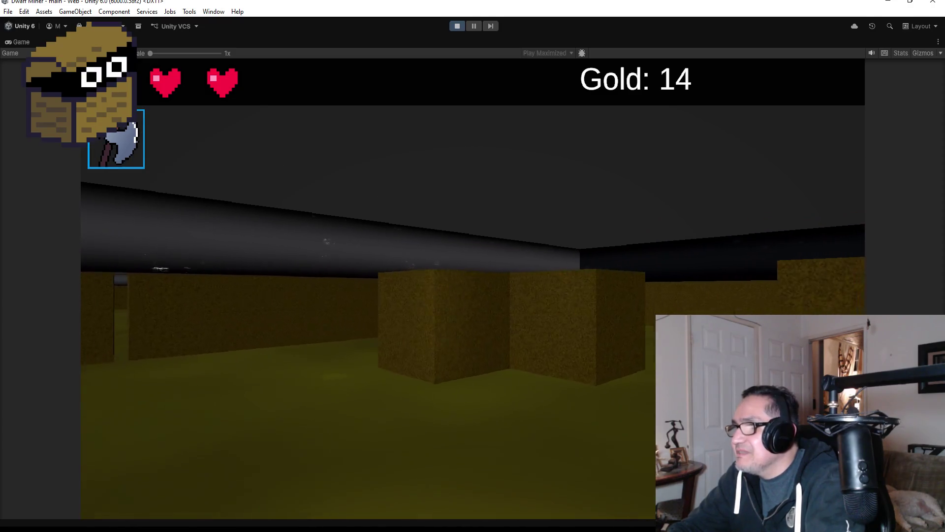
pyautogui.press('w')
pyautogui.press('w')
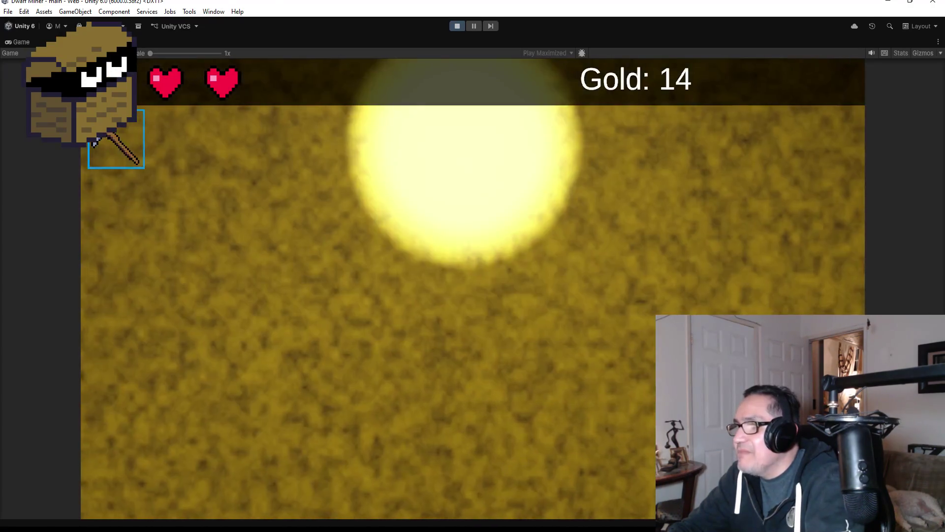
pyautogui.press('w')
pyautogui.press('w')
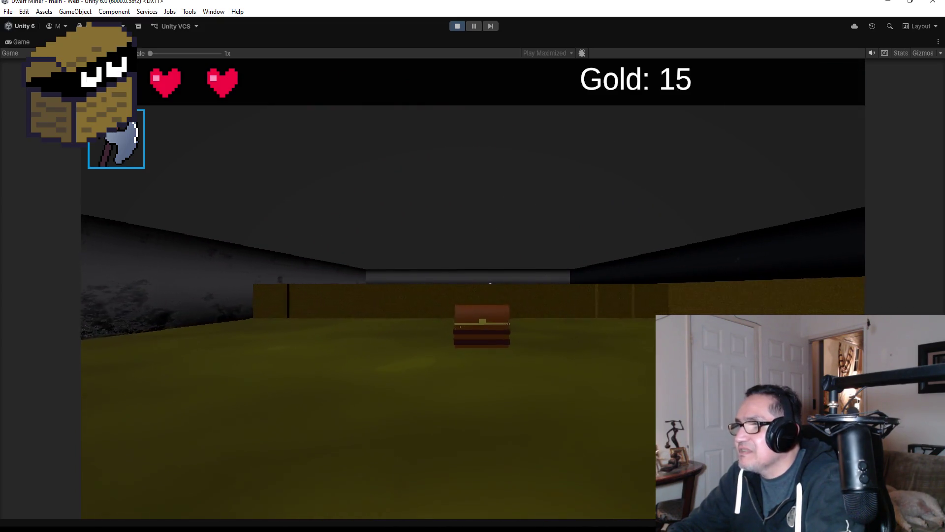
pyautogui.press('w')
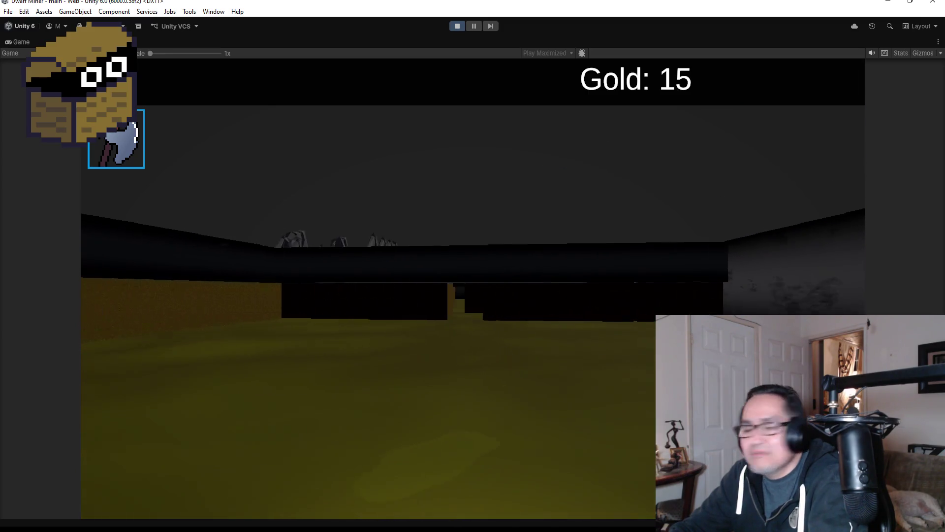
pyautogui.scroll(-1, 472, 266)
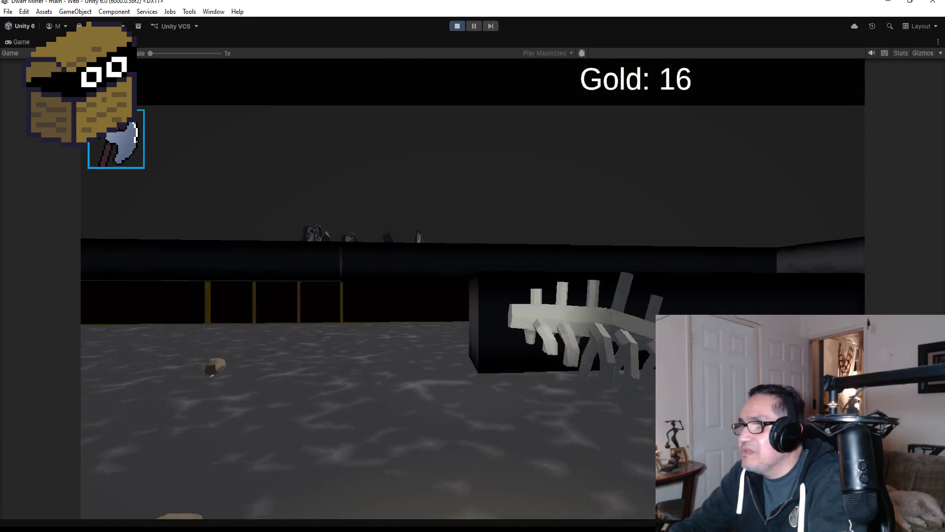
pyautogui.click(457, 26)
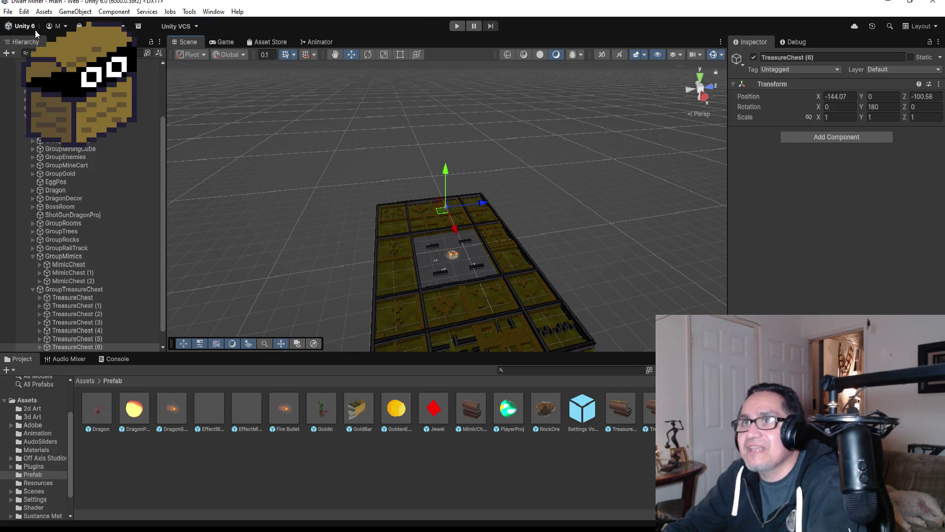
# - Save the scene via File > Save
pyautogui.click(7, 11)
pyautogui.click(49, 61)
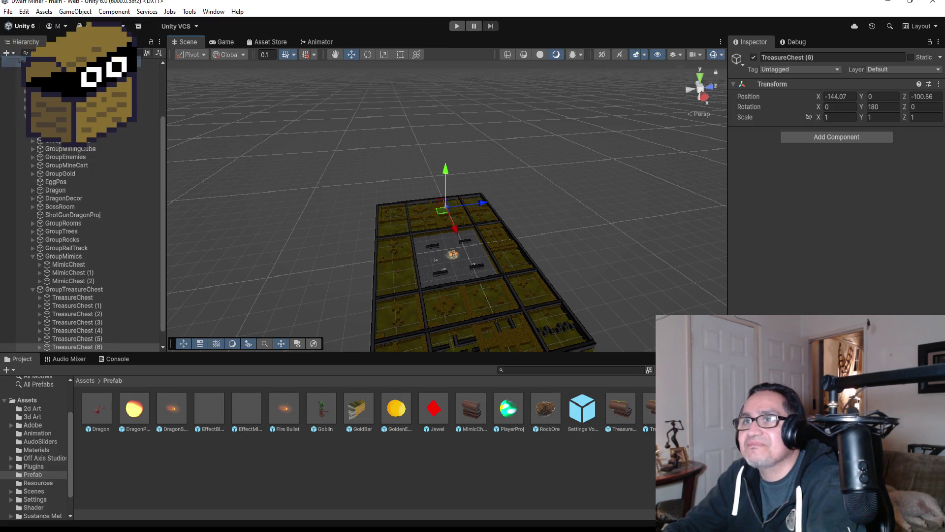
pyautogui.scroll(-5, 440, 277)
# - Frame the small yellow plane and the plant monster's body standing on it
pyautogui.click(358, 279)
pyautogui.press('f')
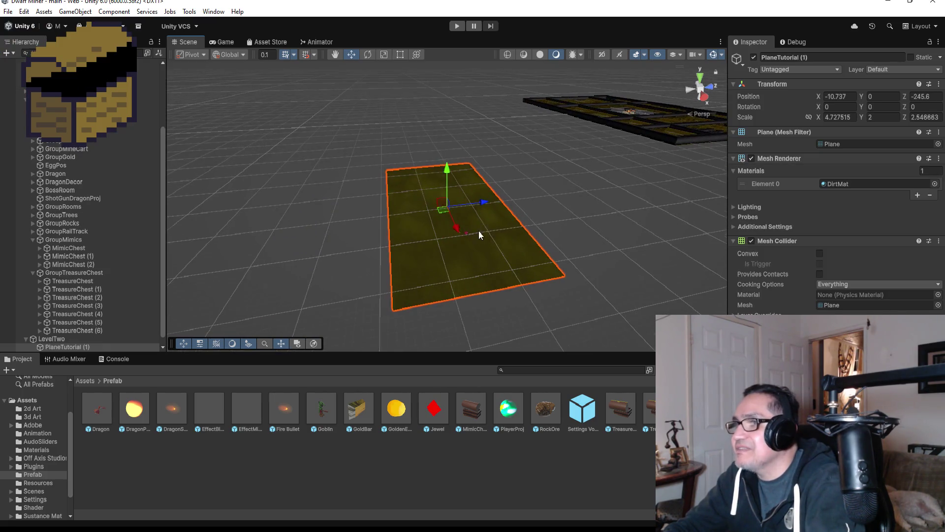
pyautogui.scroll(5, 478, 230)
pyautogui.moveTo(596, 242)
pyautogui.mouseDown()
pyautogui.moveTo(558, 246)
pyautogui.moveTo(537, 266)
pyautogui.mouseUp()
pyautogui.scroll(-2, 488, 294)
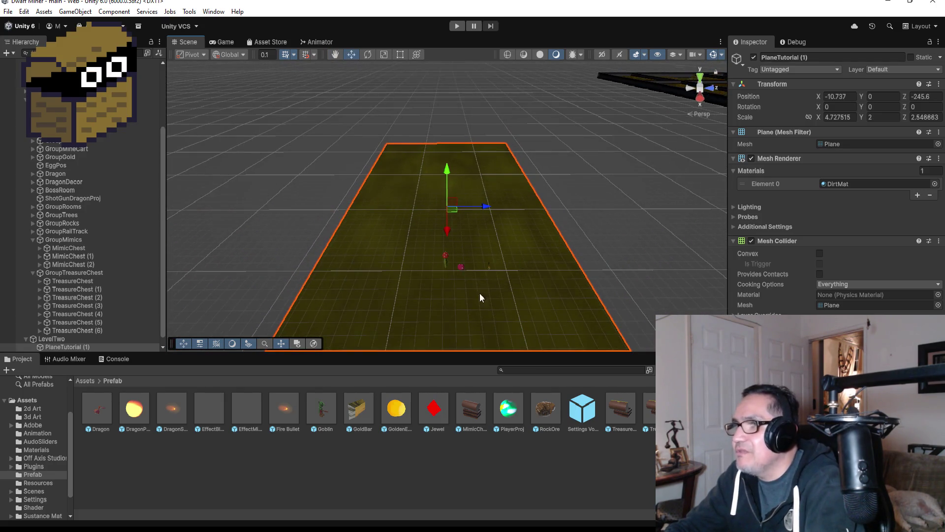
pyautogui.click(445, 262)
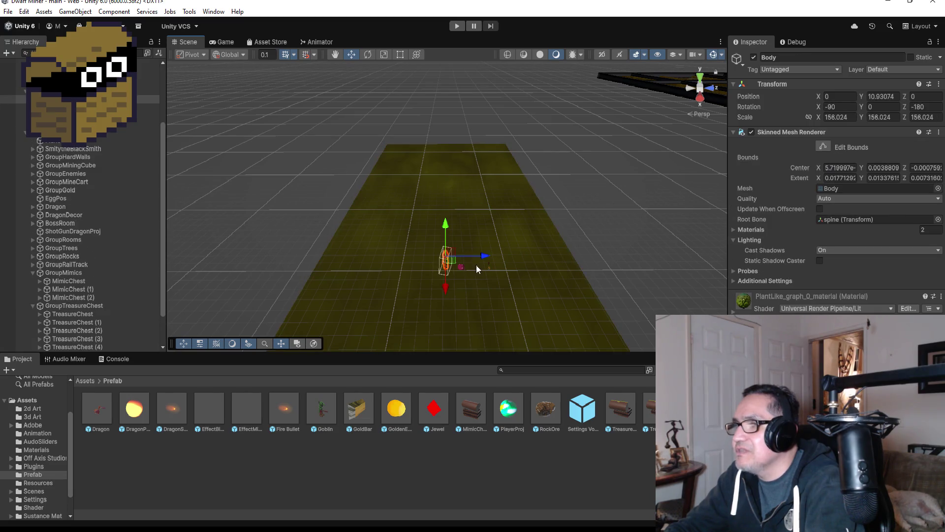
pyautogui.press('f')
pyautogui.scroll(3, 62, 149)
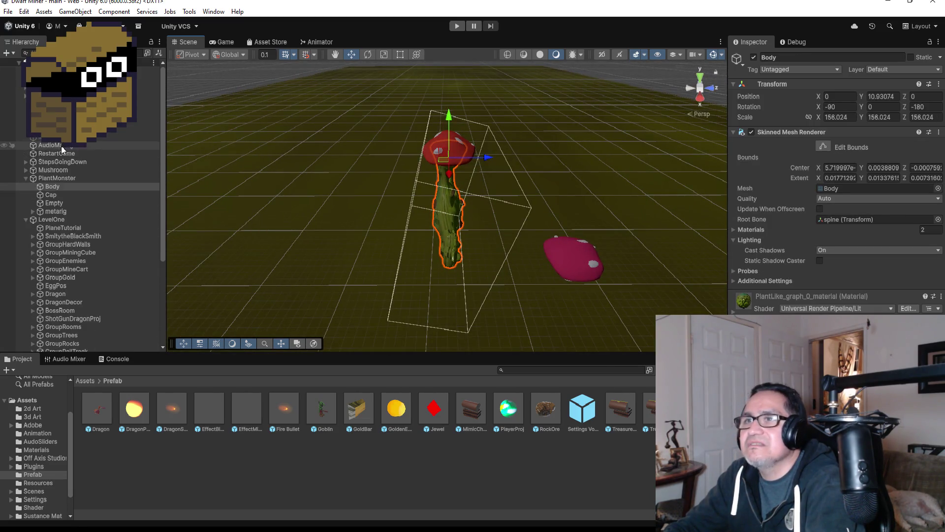
# - Collapse PlantMonster, LevelOne and LevelTwo, then drag MoreMushrooms to reorder it with PlantMonster
pyautogui.click(26, 178)
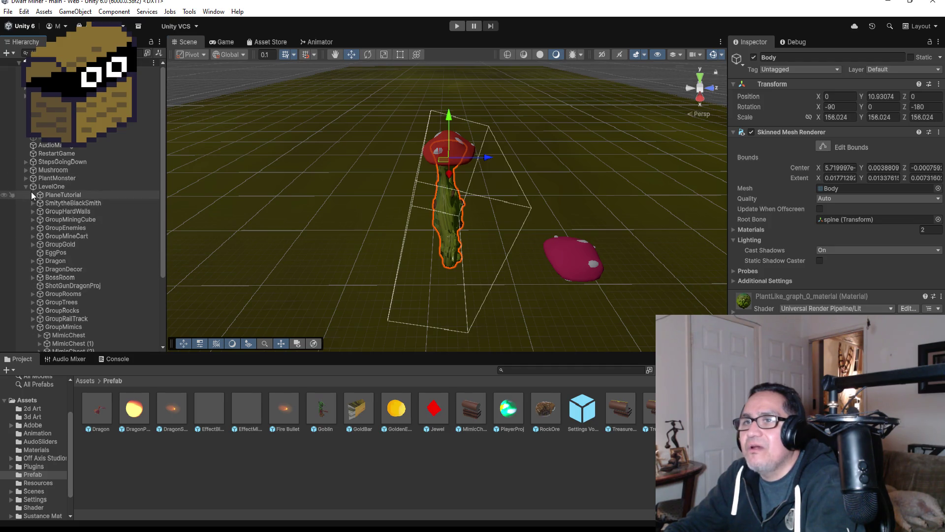
pyautogui.click(27, 187)
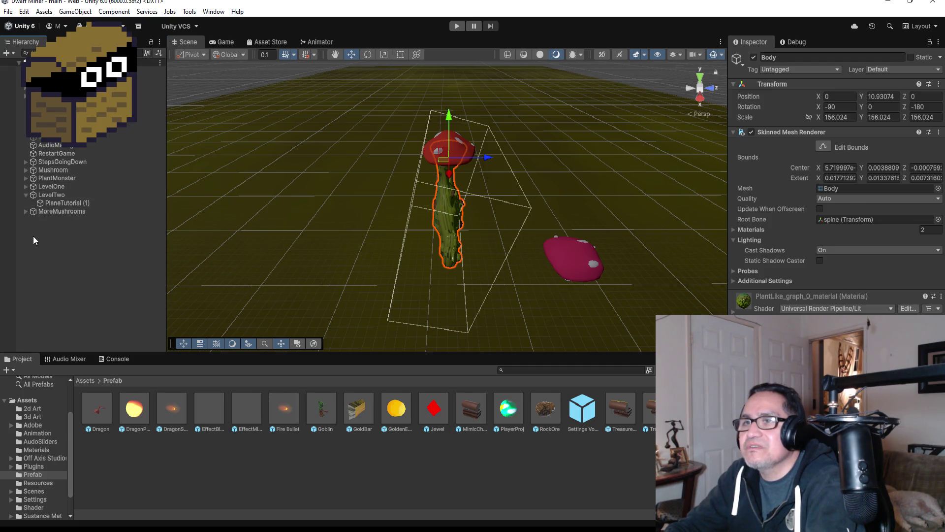
pyautogui.click(28, 197)
pyautogui.click(26, 193)
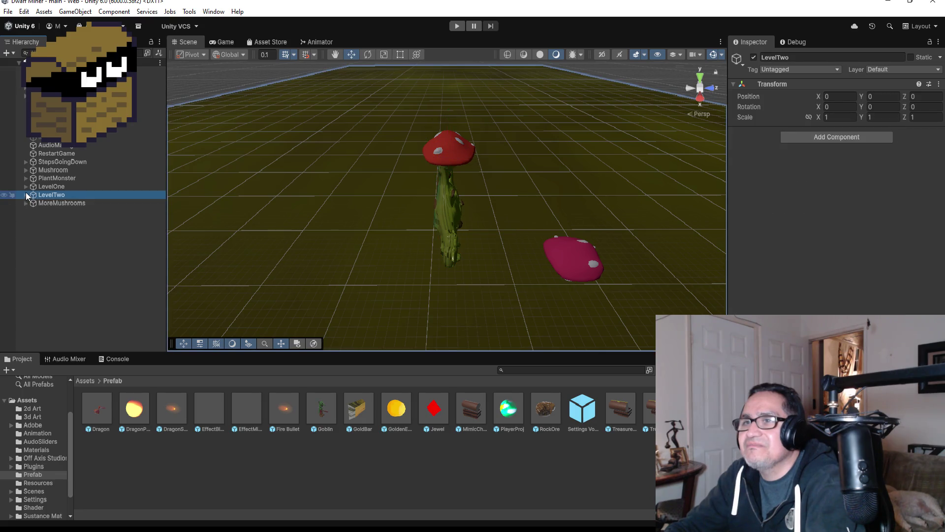
pyautogui.click(34, 203)
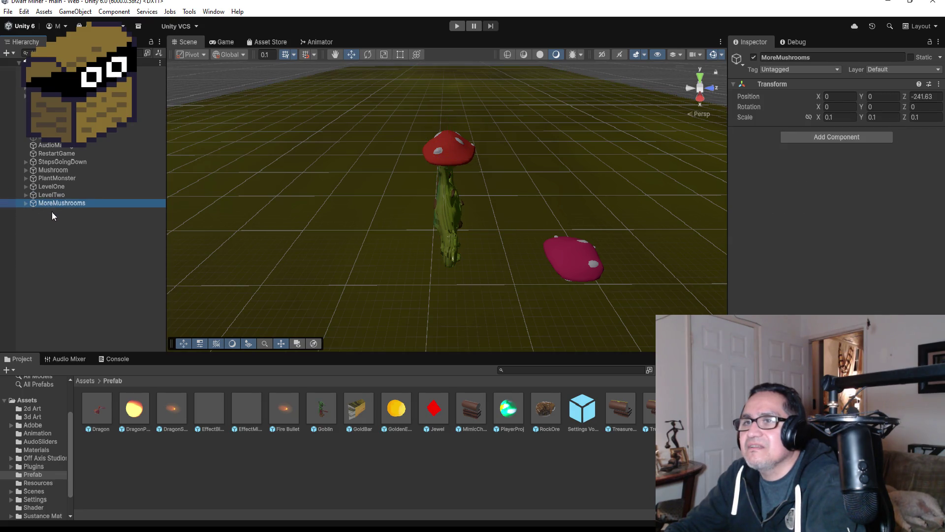
pyautogui.moveTo(56, 203)
pyautogui.mouseDown()
pyautogui.moveTo(61, 177)
pyautogui.moveTo(65, 207)
pyautogui.mouseUp()
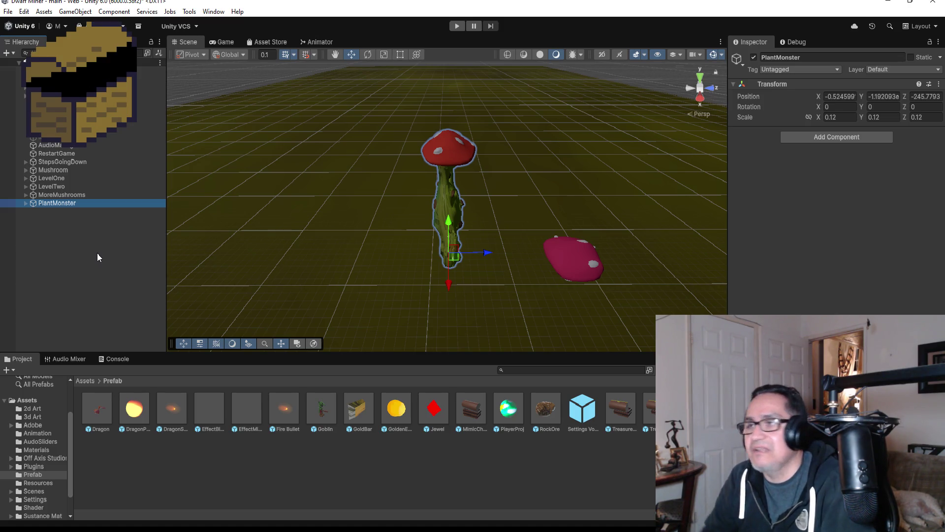
# - Zoom the Scene view out around the plant monster
pyautogui.scroll(-2, 480, 196)
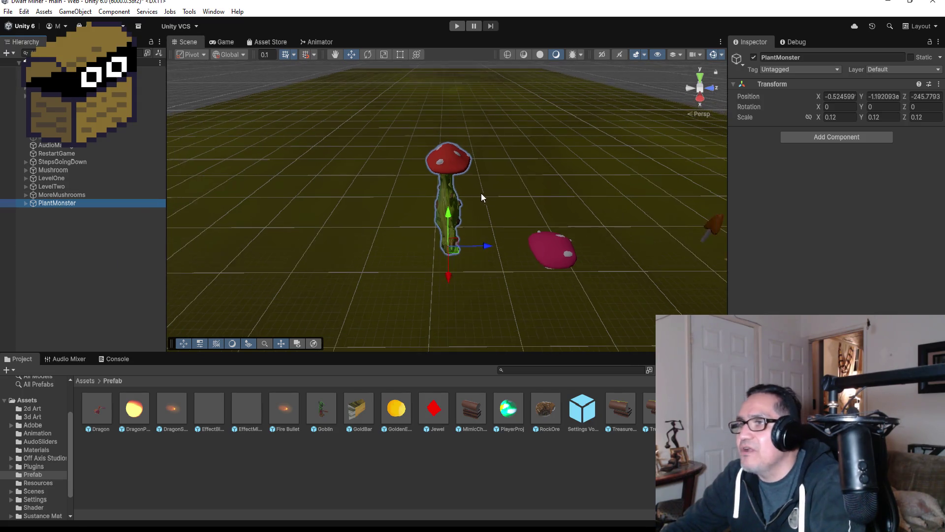
# - Orbit to a front view of PlantMonster and expand it to show Body, Cap, Empty and its rig
pyautogui.moveTo(563, 165)
pyautogui.keyDown('alt'); pyautogui.mouseDown()
pyautogui.moveTo(291, 142)
pyautogui.moveTo(553, 186)
pyautogui.mouseUp(); pyautogui.keyUp('alt')
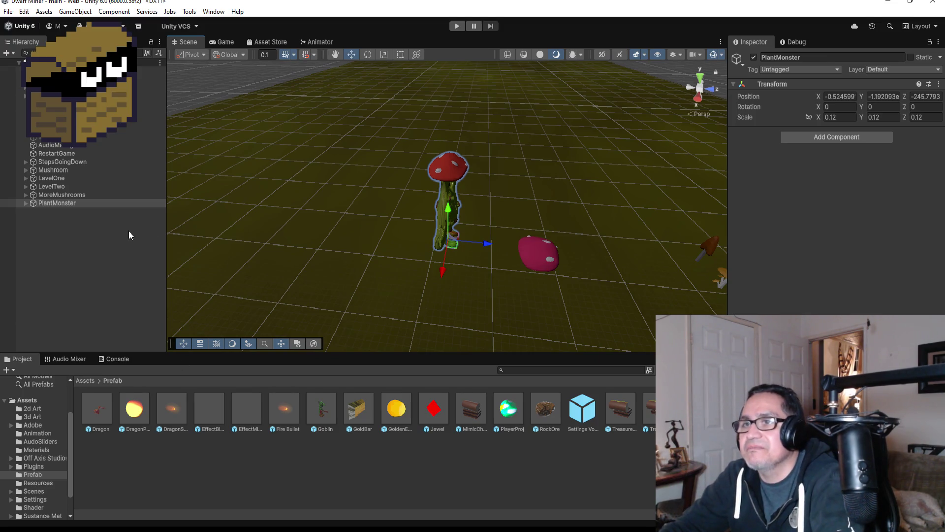
pyautogui.click(25, 203)
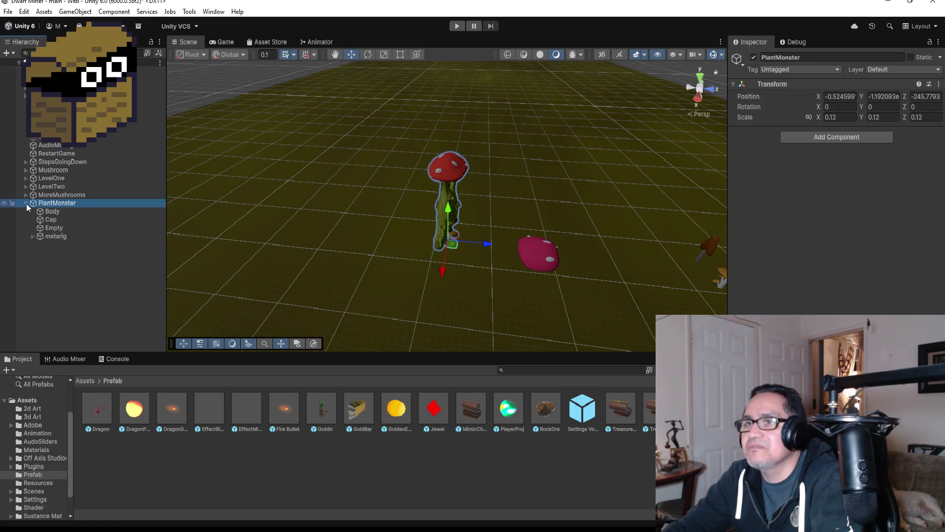
pyautogui.click(26, 203)
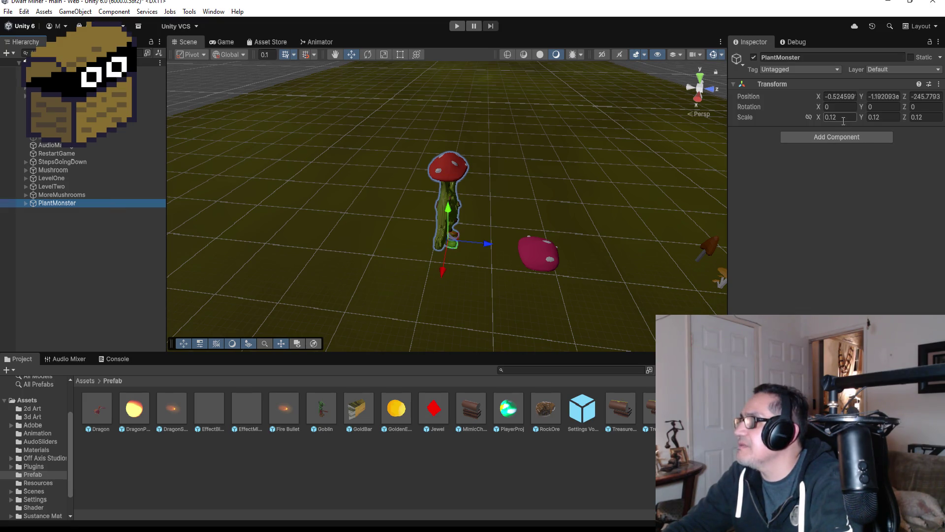
pyautogui.scroll(5, 406, 292)
pyautogui.moveTo(596, 223)
pyautogui.mouseDown()
pyautogui.moveTo(387, 140)
pyautogui.moveTo(571, 179)
pyautogui.moveTo(689, 177)
pyautogui.moveTo(404, 148)
pyautogui.moveTo(416, 153)
pyautogui.mouseUp()
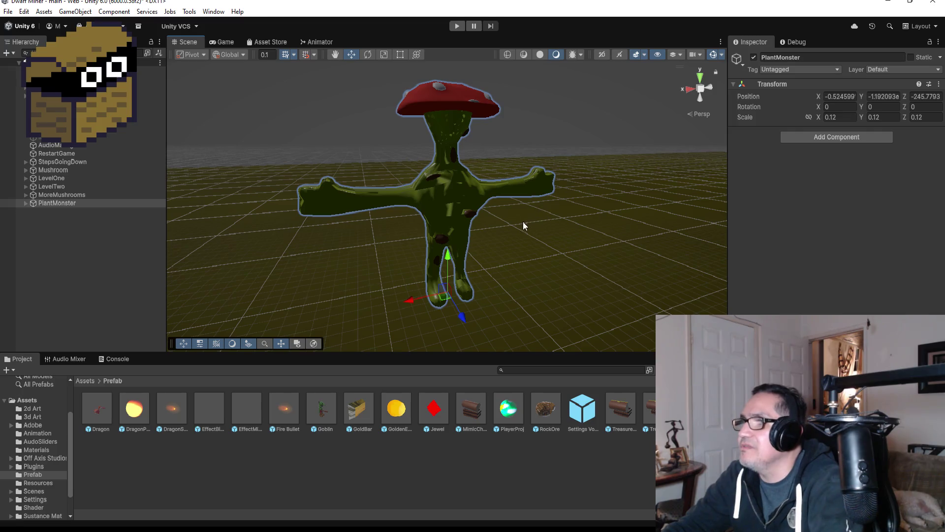
pyautogui.click(25, 202)
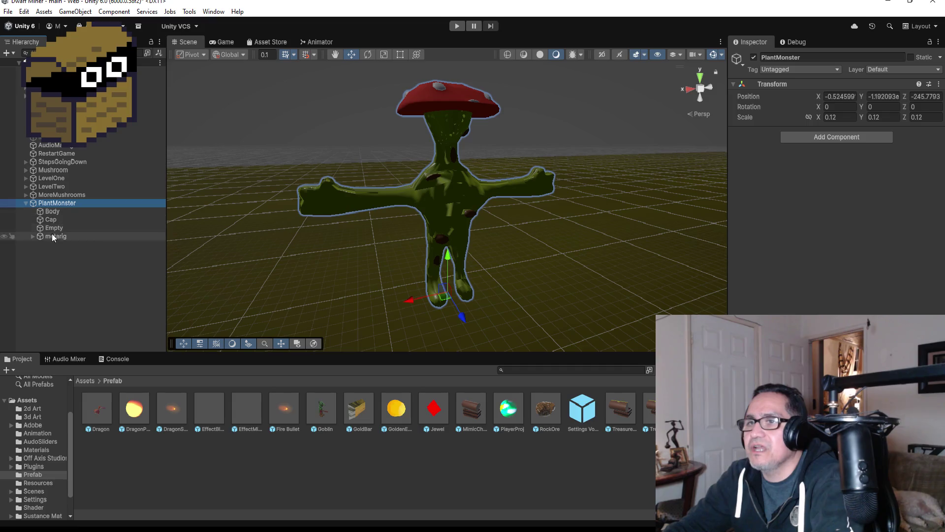
# - Expand metarig through spine.003 and both shoulders to reveal upper_arm.L and upper_arm.R
pyautogui.click(34, 237)
pyautogui.click(31, 236)
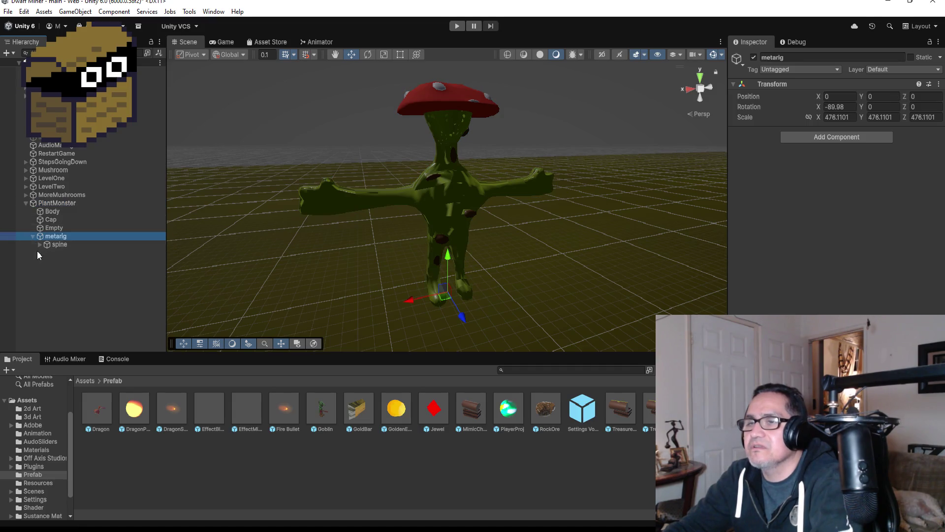
pyautogui.click(38, 245)
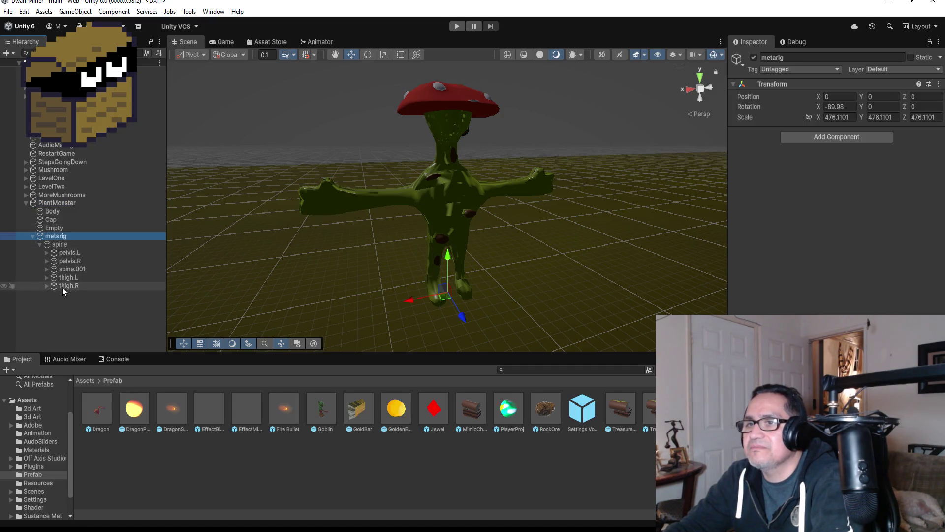
pyautogui.click(46, 269)
pyautogui.click(53, 278)
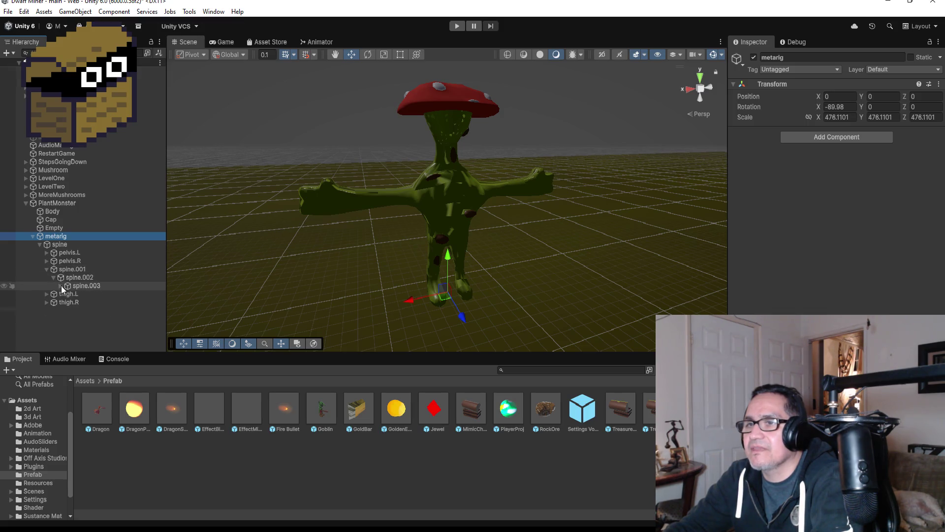
pyautogui.click(61, 285)
pyautogui.click(94, 311)
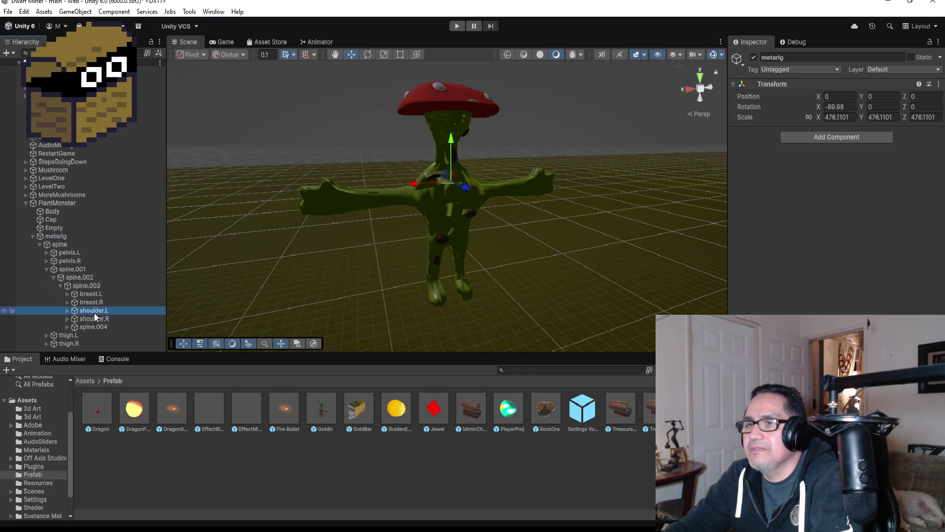
pyautogui.click(67, 311)
pyautogui.click(65, 328)
pyautogui.click(67, 327)
# - Rotate upper_arm.L downward with the Rotate tool and check it from the front
pyautogui.click(85, 319)
pyautogui.moveTo(593, 196); pyautogui.dragTo(382, 120)
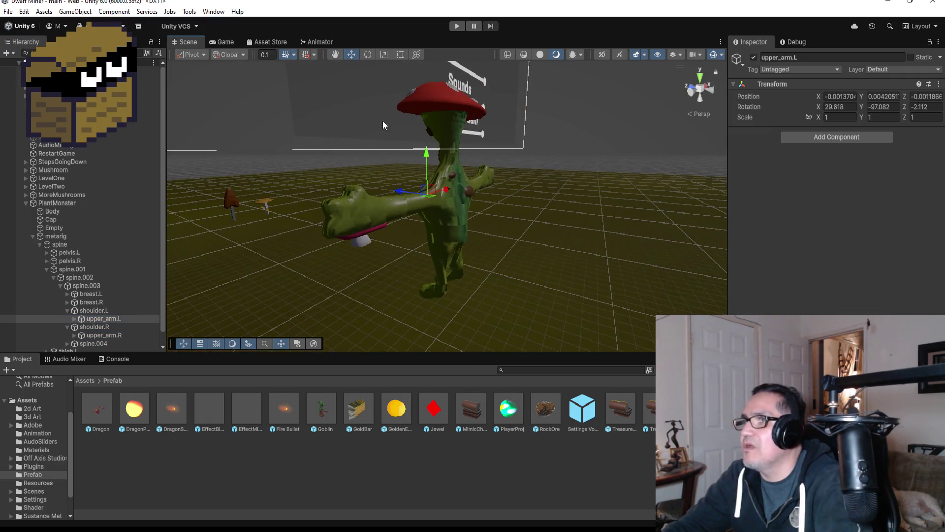
pyautogui.click(372, 56)
pyautogui.moveTo(440, 203)
pyautogui.mouseDown()
pyautogui.moveTo(360, 194)
pyautogui.moveTo(454, 185)
pyautogui.moveTo(401, 45)
pyautogui.mouseUp()
pyautogui.moveTo(581, 152)
pyautogui.mouseDown()
pyautogui.moveTo(402, 173)
pyautogui.moveTo(306, 170)
pyautogui.mouseUp()
pyautogui.moveTo(553, 198); pyautogui.dragTo(302, 171)
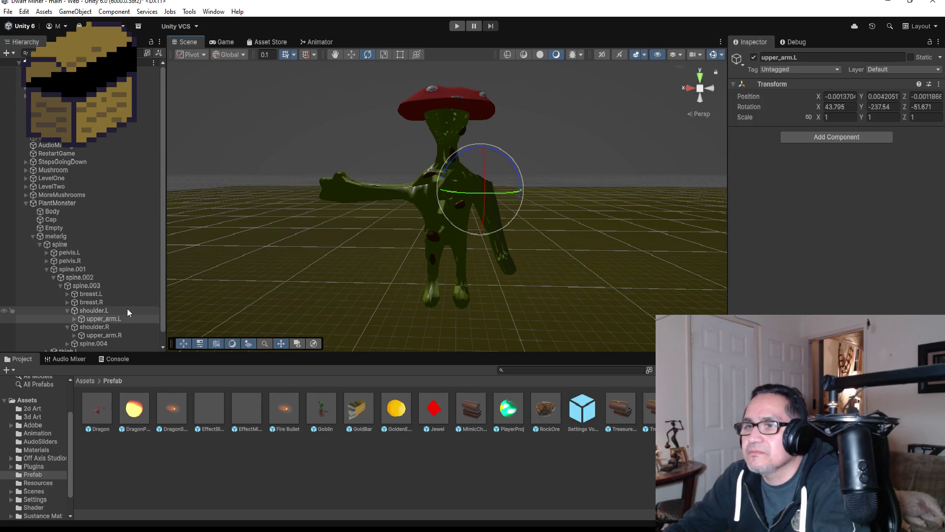
pyautogui.scroll(-1, 118, 325)
# - Rotate upper_arm.R so the right arm hangs down at the monster's side
pyautogui.click(112, 322)
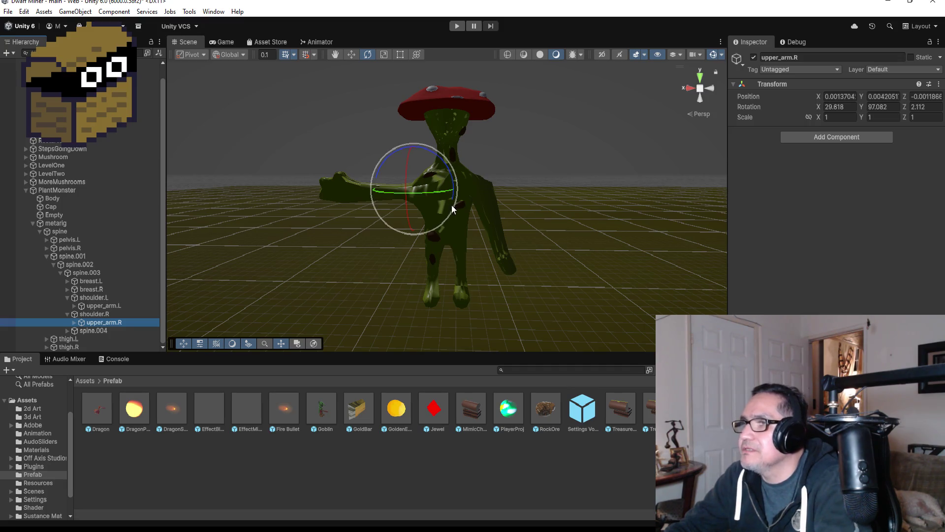
pyautogui.click(419, 195)
pyautogui.moveTo(419, 195)
pyautogui.mouseDown()
pyautogui.moveTo(554, 195)
pyautogui.moveTo(540, 198)
pyautogui.mouseUp()
pyautogui.moveTo(401, 162)
pyautogui.mouseDown()
pyautogui.moveTo(395, 223)
pyautogui.moveTo(463, 199)
pyautogui.moveTo(429, 193)
pyautogui.moveTo(498, 205)
pyautogui.moveTo(447, 162)
pyautogui.moveTo(462, 181)
pyautogui.moveTo(455, 159)
pyautogui.moveTo(448, 162)
pyautogui.mouseUp()
pyautogui.click(110, 306)
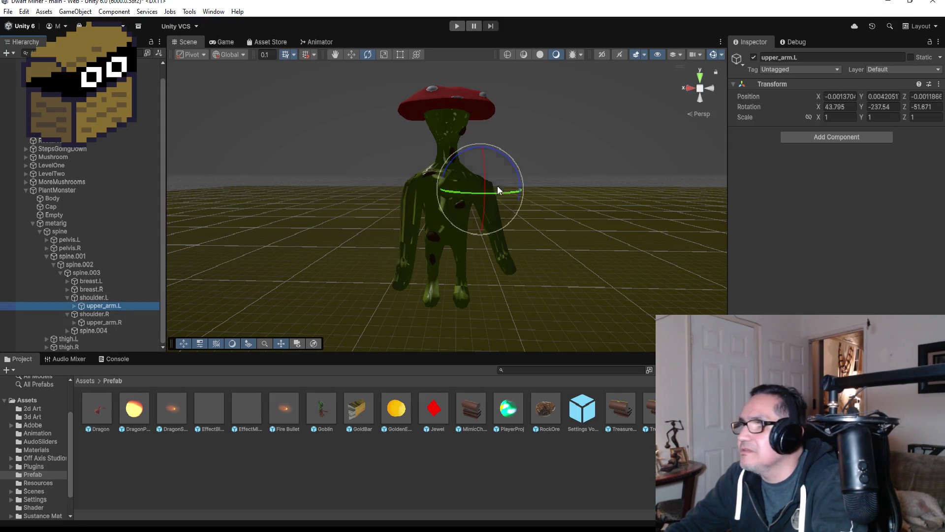
# - Lower the left arm to its side (47.943, -252.435, -84.373) and collapse PlantMonster's hierarchy
pyautogui.moveTo(519, 164)
pyautogui.mouseDown()
pyautogui.moveTo(542, 186)
pyautogui.moveTo(535, 167)
pyautogui.mouseUp()
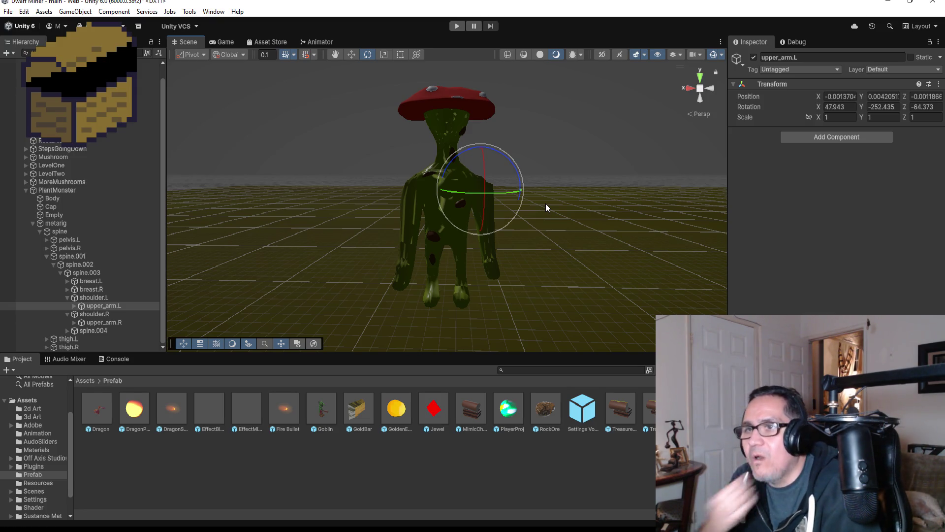
pyautogui.click(45, 258)
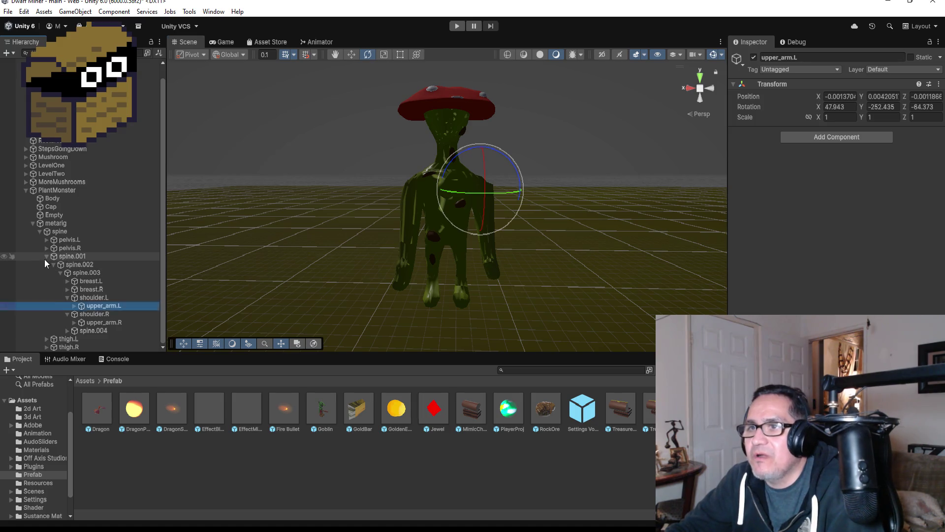
pyautogui.click(26, 203)
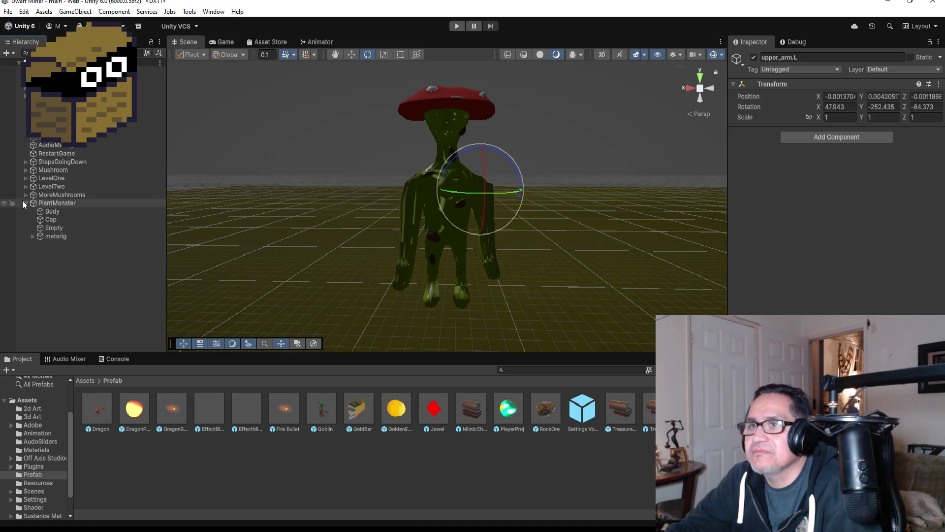
# - Expand LevelTwo in the Hierarchy to show its plane
pyautogui.click(42, 186)
pyautogui.click(25, 186)
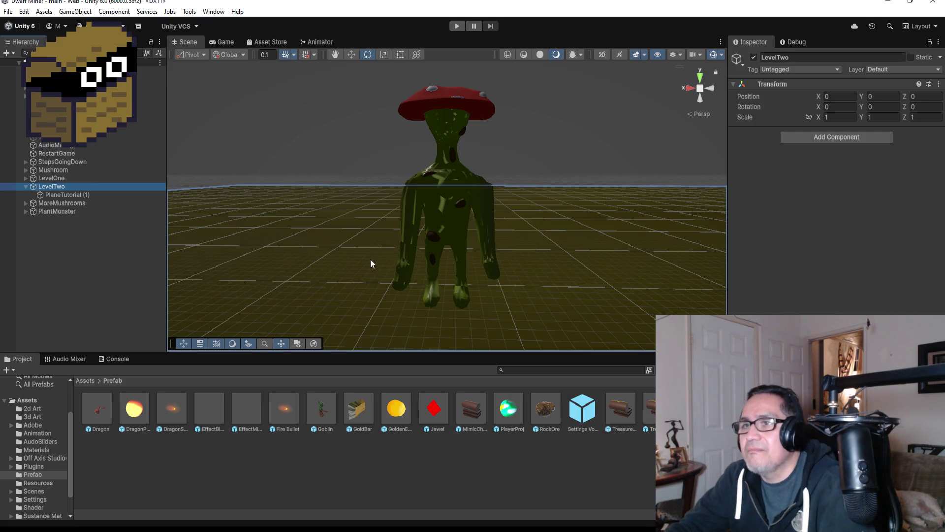
pyautogui.scroll(-5, 481, 267)
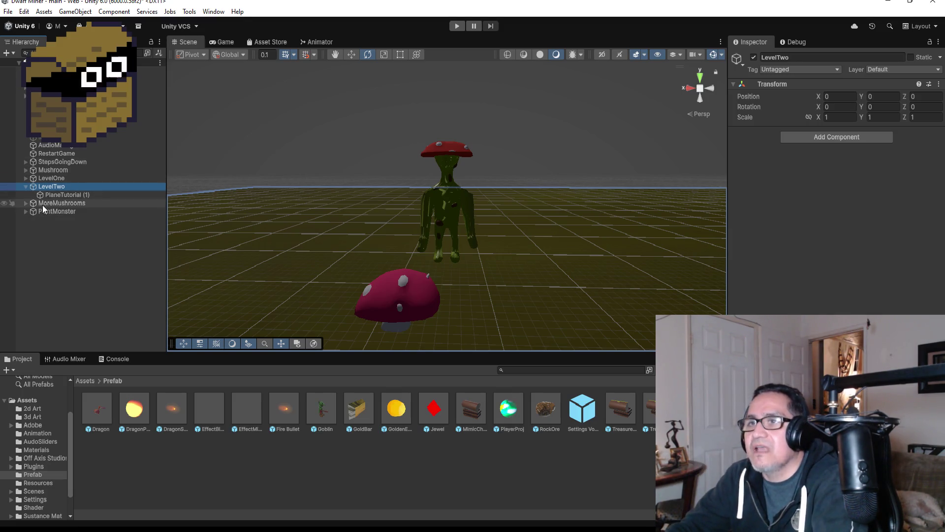
# - Expand LevelOne, collapse GroupMimics and GroupTreasureChest, and select the first HardWall in GroupHardWalls
pyautogui.click(25, 177)
pyautogui.click(32, 316)
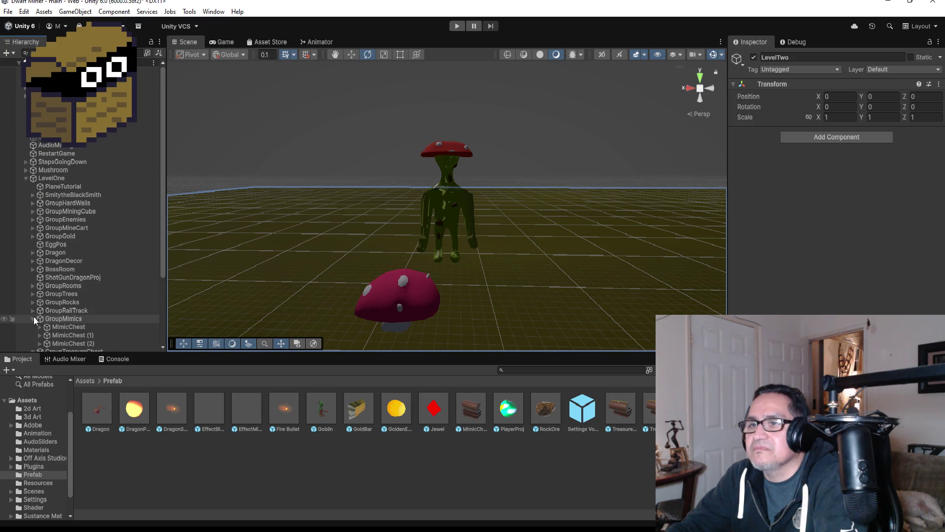
pyautogui.scroll(-3, 42, 248)
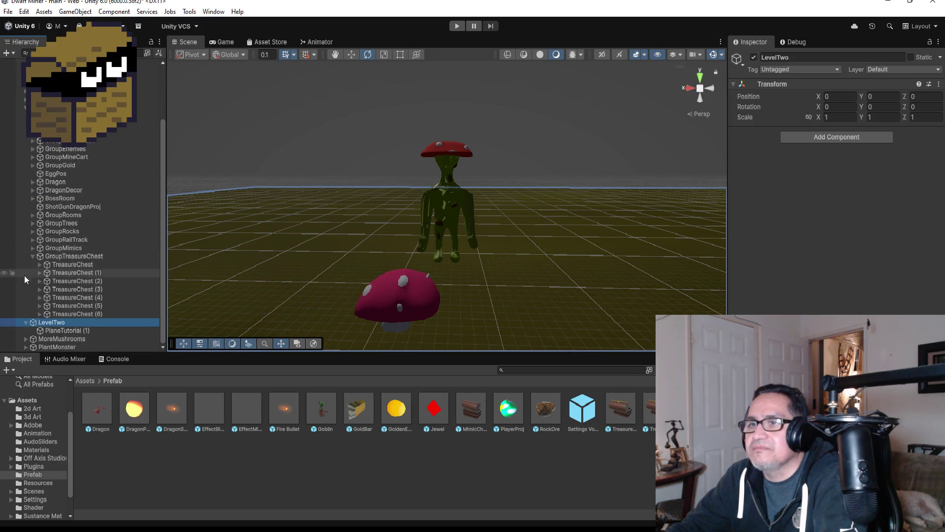
pyautogui.click(33, 256)
pyautogui.scroll(2, 88, 265)
pyautogui.scroll(-1, 68, 255)
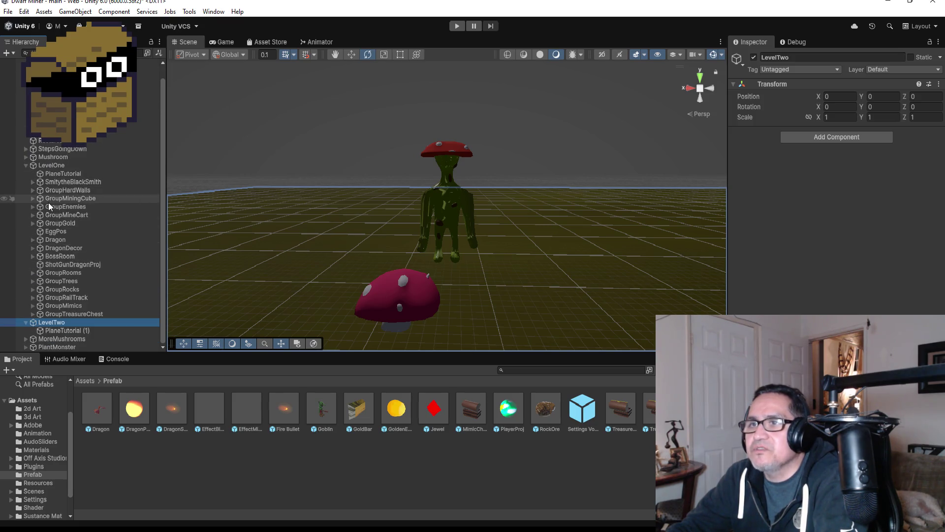
pyautogui.click(61, 191)
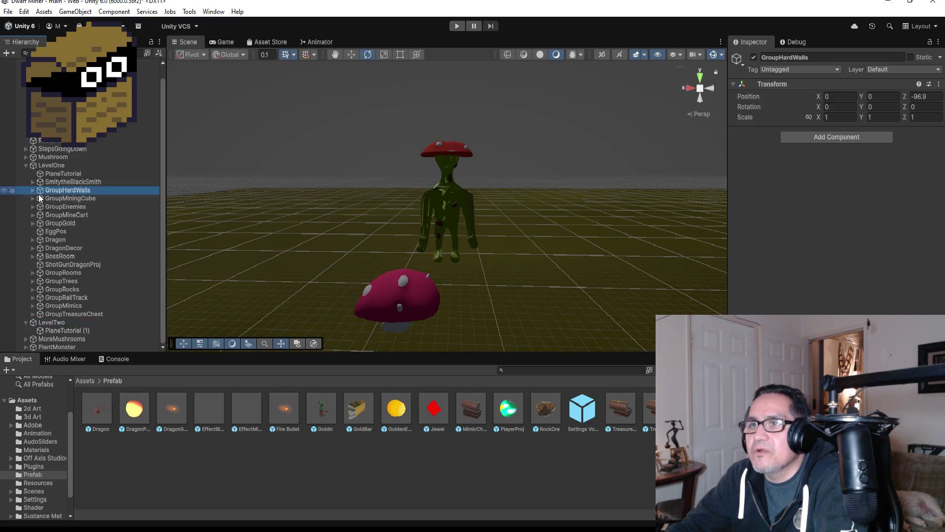
pyautogui.click(32, 190)
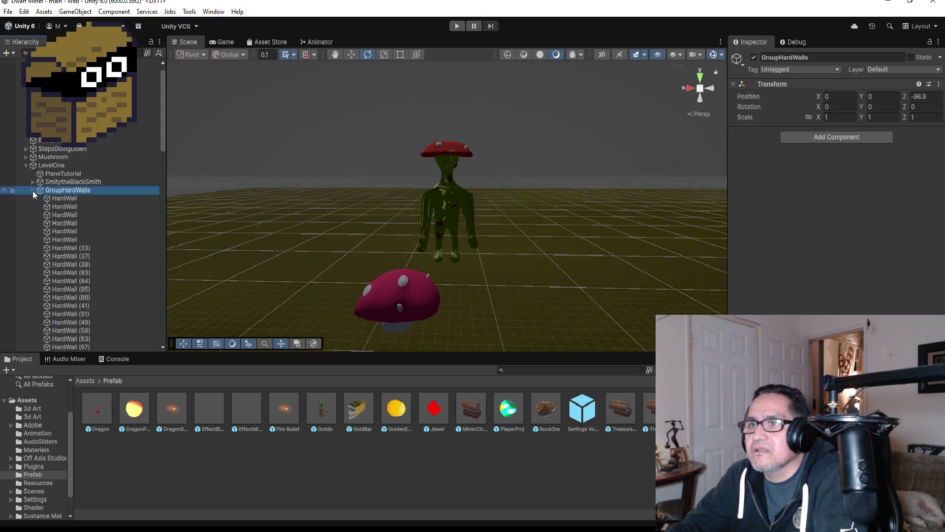
pyautogui.click(64, 198)
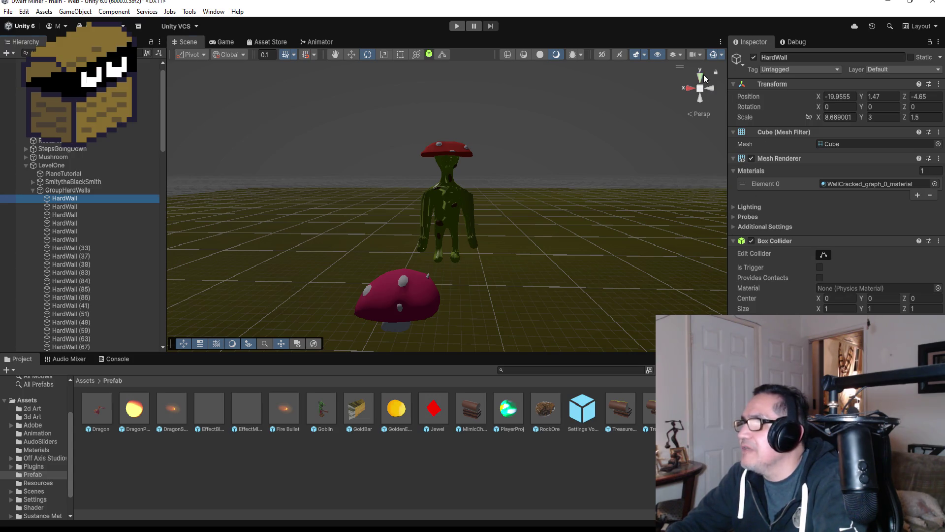
# - Duplicate the first HardWall and move the copy, HardWall (89), to the Hierarchy root
pyautogui.click(704, 77)
pyautogui.scroll(-10, 420, 213)
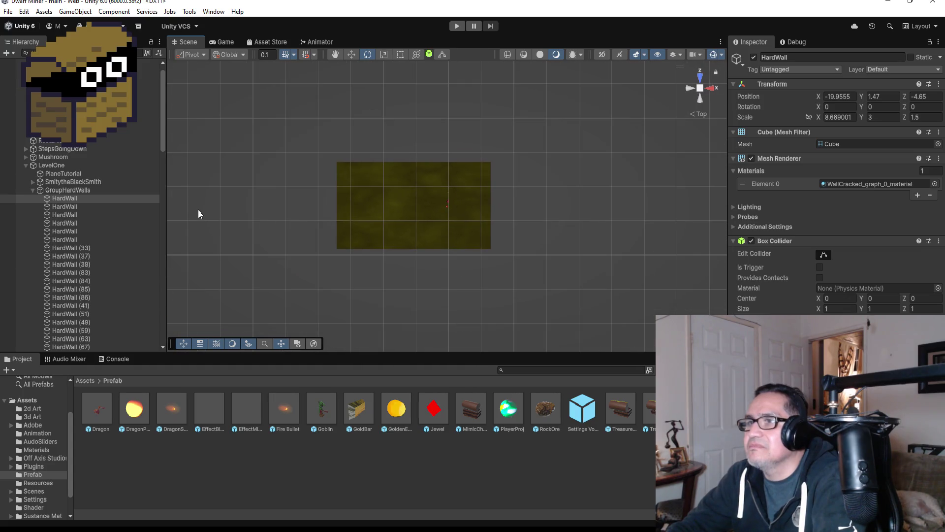
pyautogui.doubleClick(80, 197)
pyautogui.scroll(-10, 530, 252)
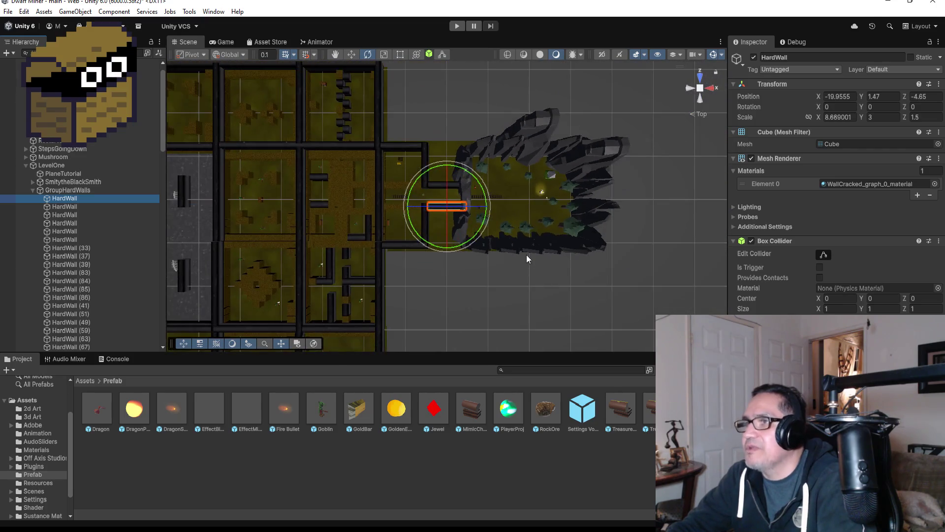
pyautogui.hotkey('ctrl', 'd')
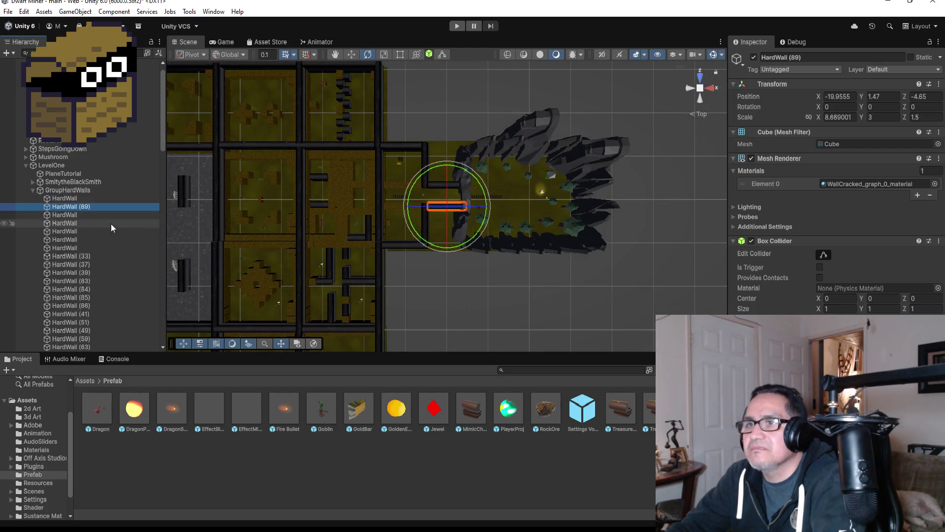
pyautogui.moveTo(78, 206); pyautogui.dragTo(73, 169)
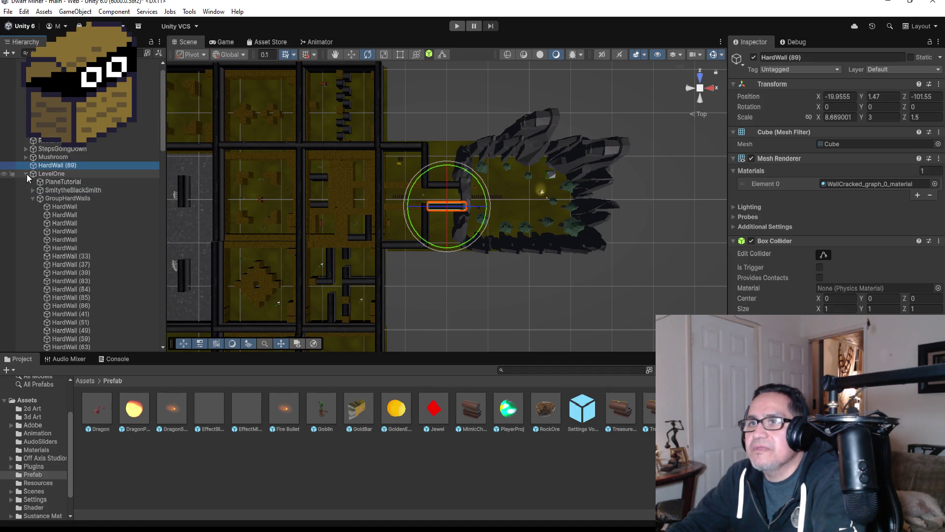
pyautogui.click(26, 174)
pyautogui.scroll(-5, 485, 236)
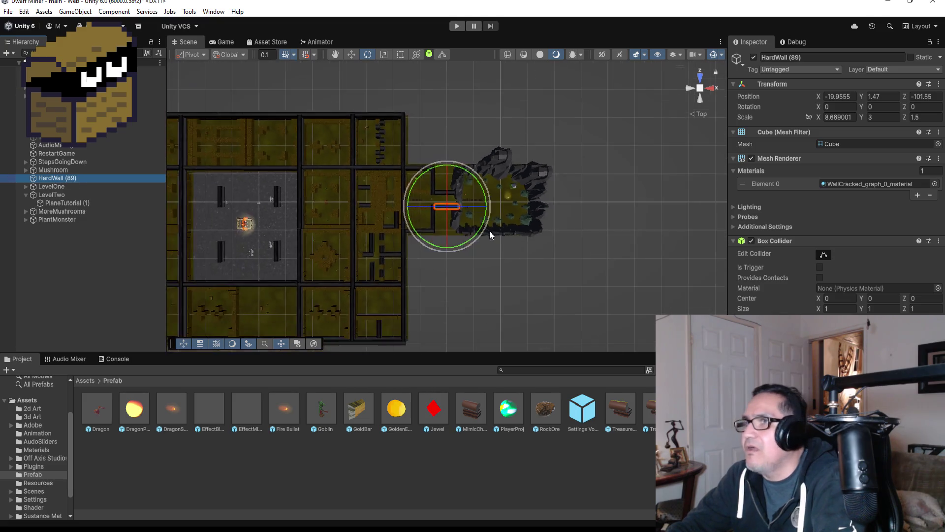
# - Move HardWall (89) onto the LevelTwo plane at position -1.1, 1.47, -249.41
pyautogui.click(351, 54)
pyautogui.scroll(-6, 455, 206)
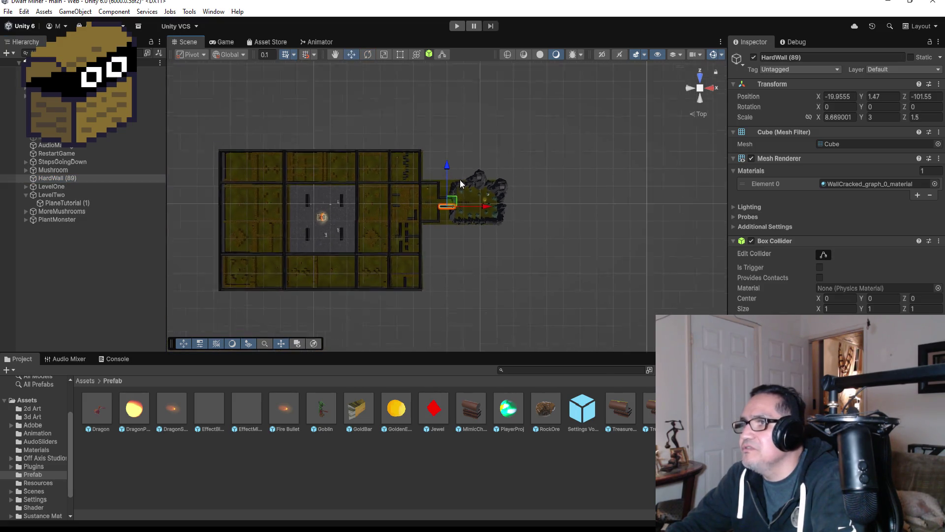
pyautogui.moveTo(446, 170); pyautogui.dragTo(457, 279)
pyautogui.press('f')
pyautogui.scroll(-6, 568, 191)
pyautogui.moveTo(486, 209)
pyautogui.mouseDown()
pyautogui.moveTo(591, 180)
pyautogui.moveTo(559, 141)
pyautogui.mouseUp()
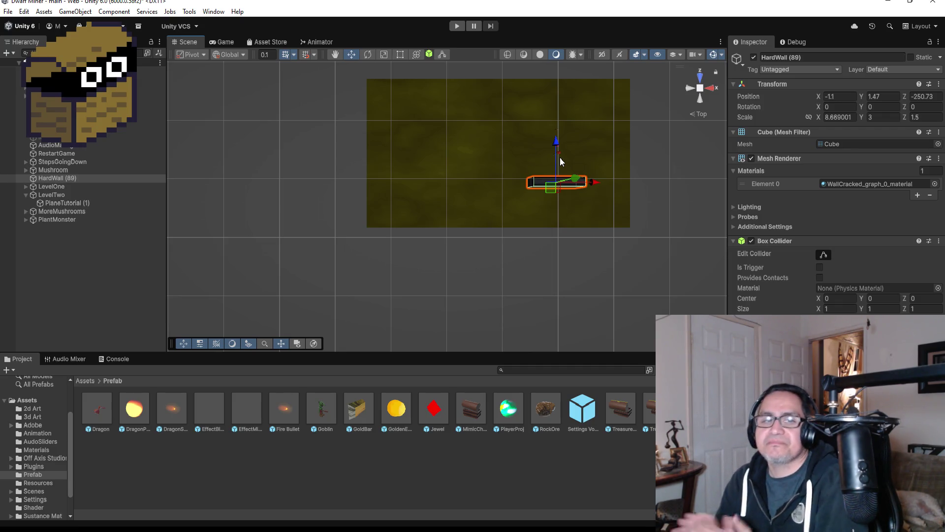
pyautogui.press('f')
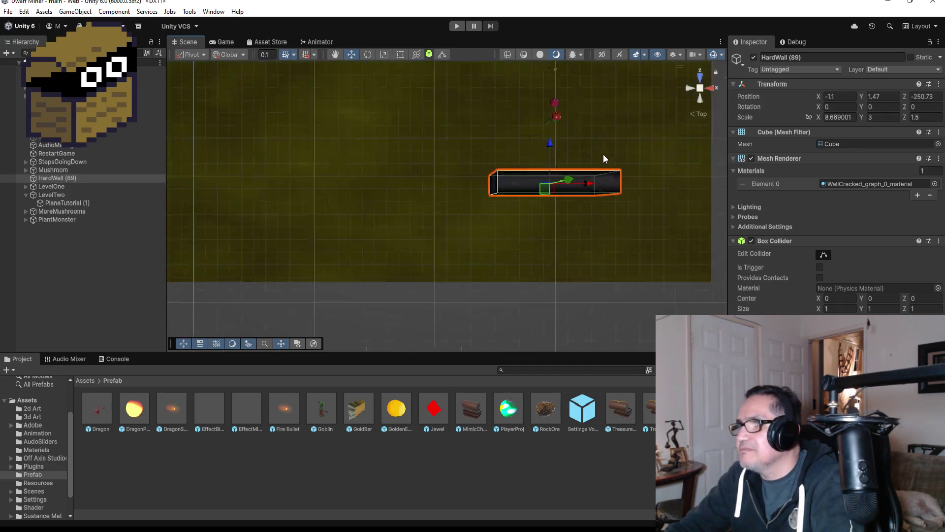
pyautogui.scroll(-5, 593, 158)
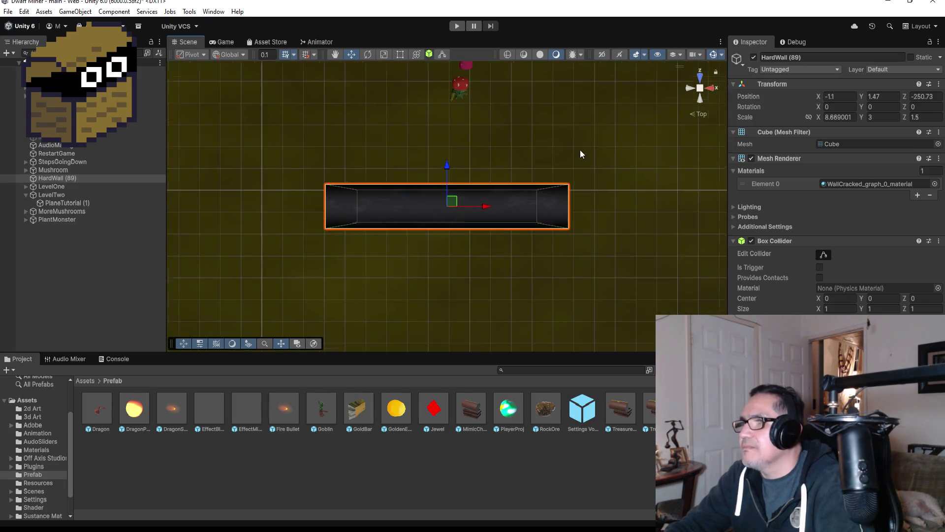
pyautogui.moveTo(449, 168)
pyautogui.mouseDown()
pyautogui.moveTo(449, 131)
pyautogui.moveTo(453, 145)
pyautogui.mouseUp()
pyautogui.moveTo(583, 132)
pyautogui.mouseDown()
pyautogui.moveTo(307, 88)
pyautogui.moveTo(554, 162)
pyautogui.moveTo(477, 122)
pyautogui.moveTo(645, 171)
pyautogui.mouseUp()
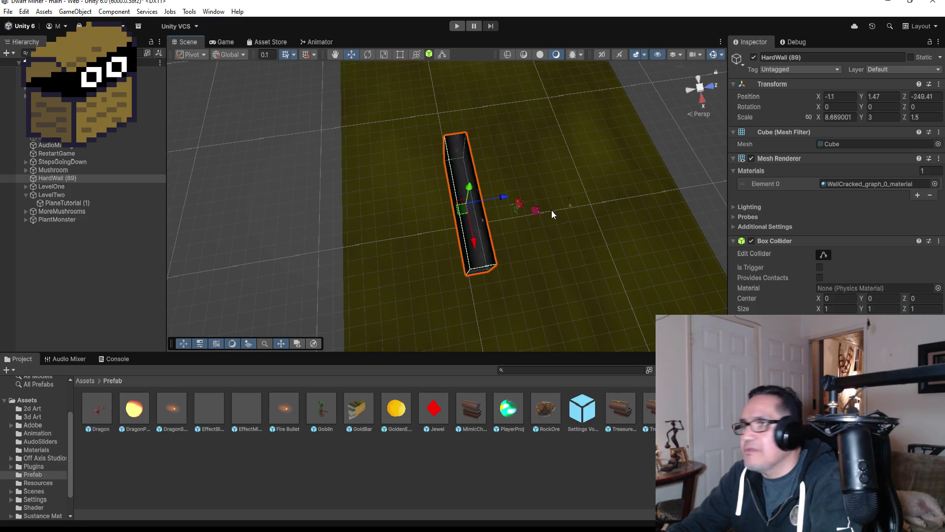
# - Stretch PlaneTutorial (1)'s left and right edges outward with the Rect tool to Z scale 5.54
pyautogui.scroll(-2, 544, 165)
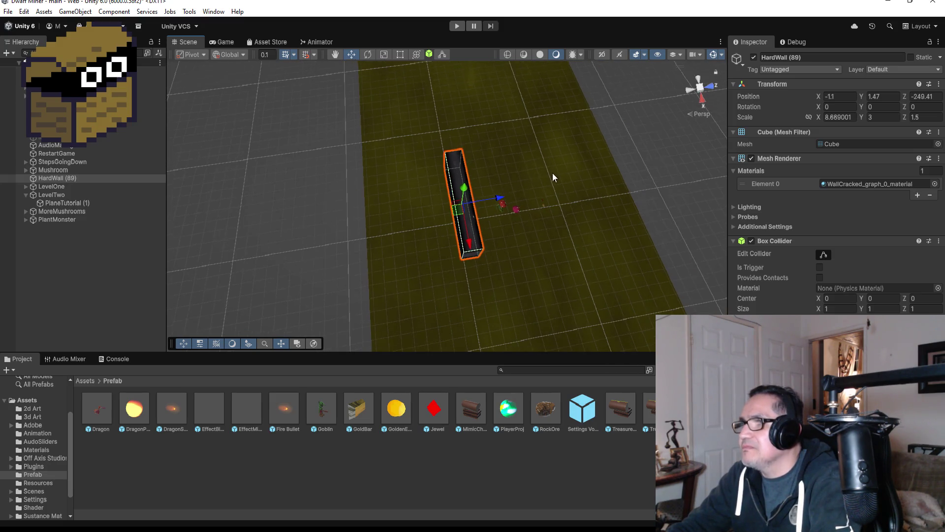
pyautogui.scroll(-5, 563, 170)
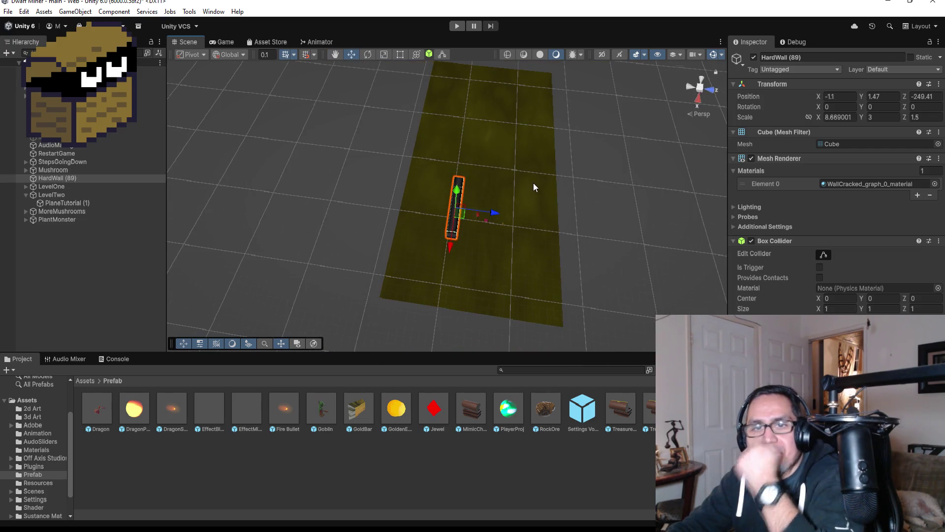
pyautogui.click(534, 181)
pyautogui.scroll(-3, 544, 190)
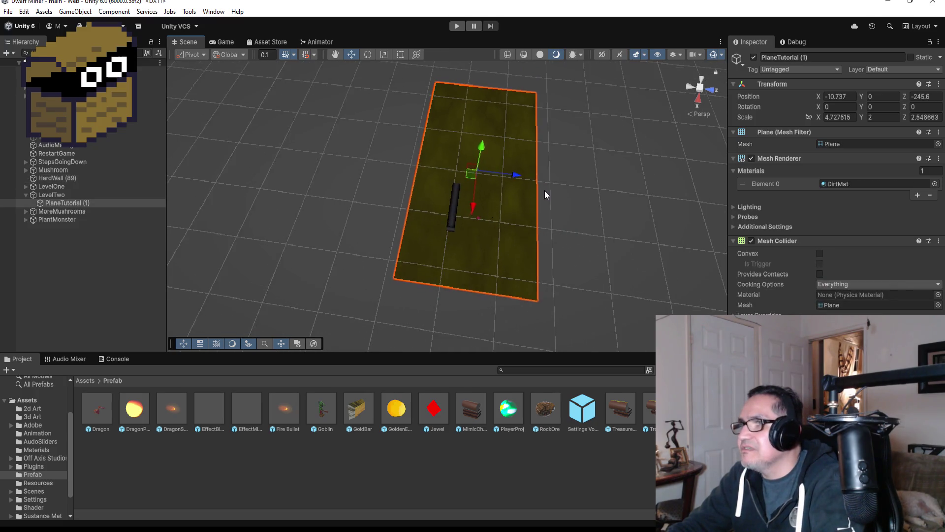
pyautogui.scroll(-2, 548, 196)
pyautogui.scroll(-1, 539, 201)
pyautogui.click(402, 54)
pyautogui.moveTo(429, 176); pyautogui.dragTo(379, 171)
pyautogui.moveTo(501, 196); pyautogui.dragTo(540, 200)
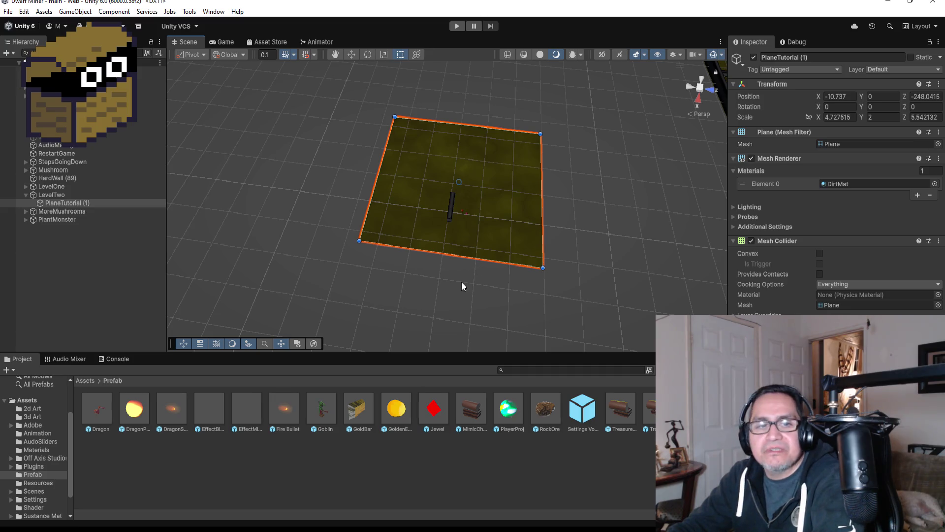
pyautogui.scroll(3, 465, 273)
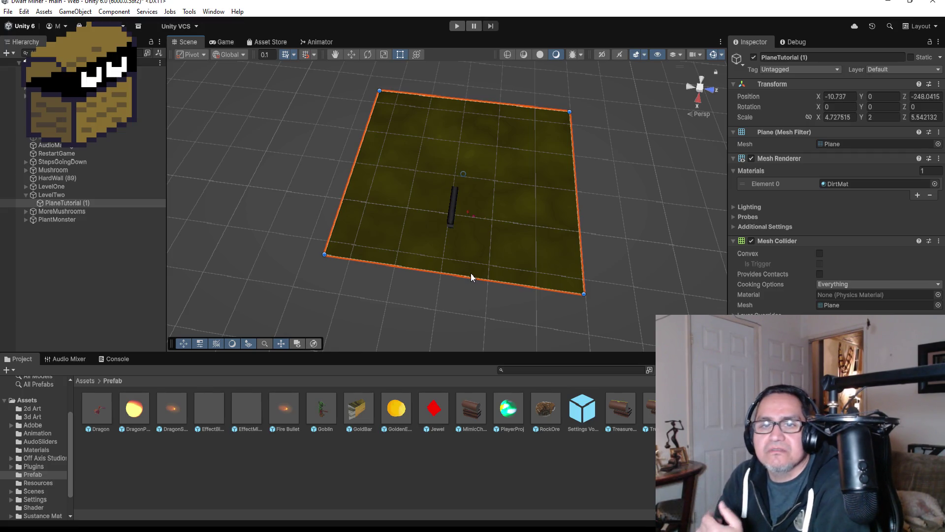
pyautogui.scroll(3, 513, 240)
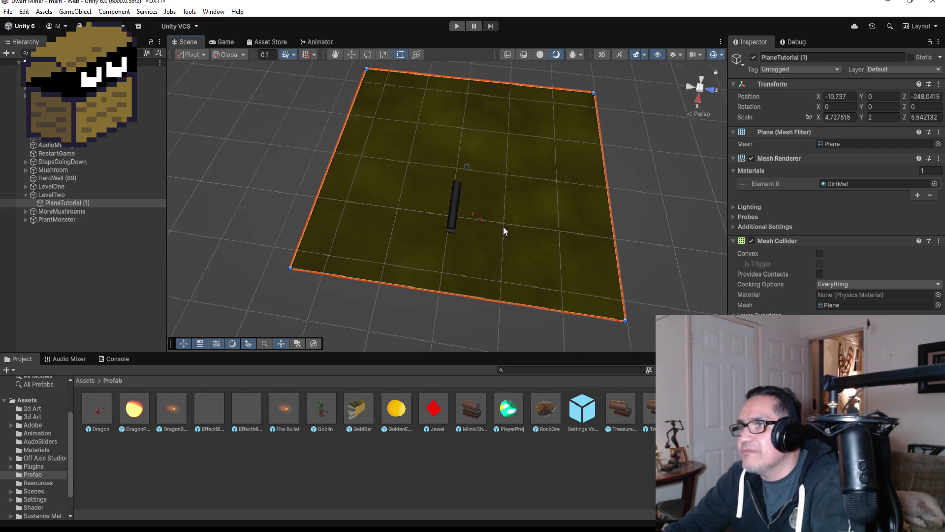
pyautogui.click(452, 205)
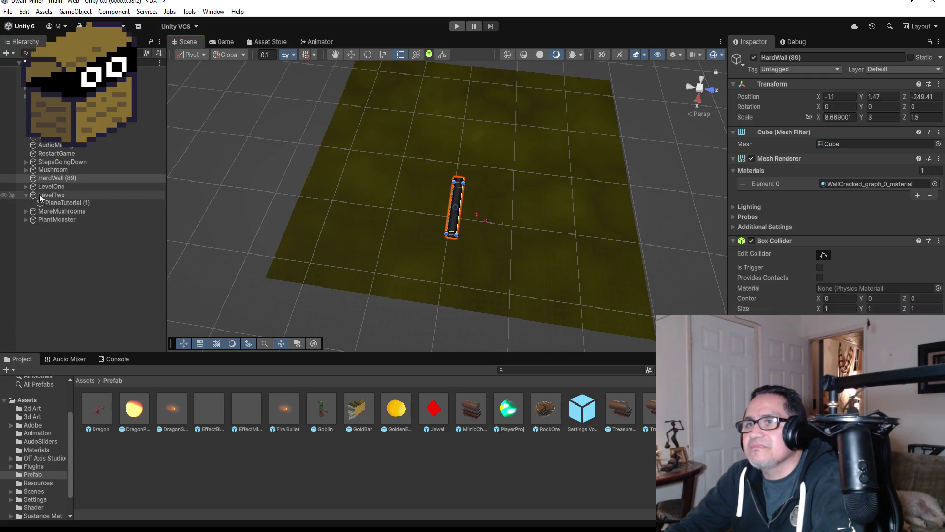
# - Rename HardWall (89) to HardWall
pyautogui.click(819, 58)
pyautogui.press('BackSpace')
pyautogui.press('BackSpace')
pyautogui.press('BackSpace')
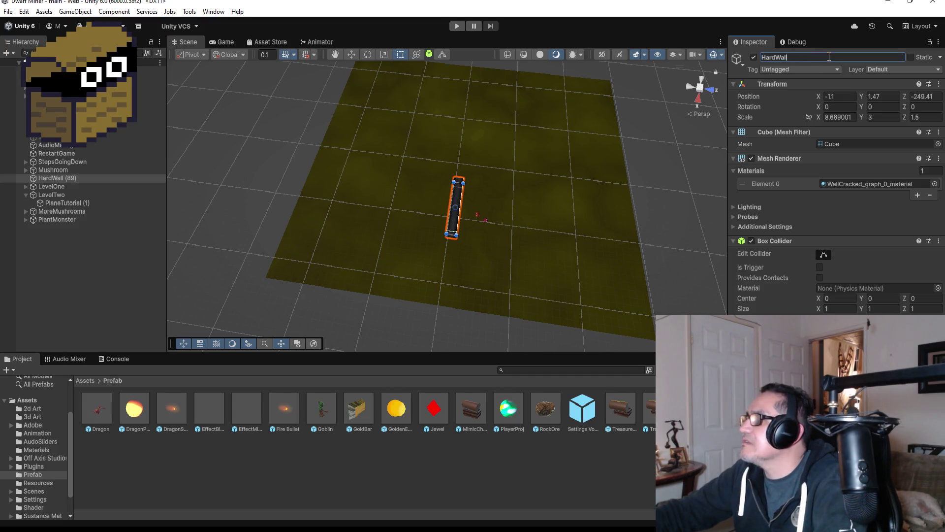
pyautogui.press('Return')
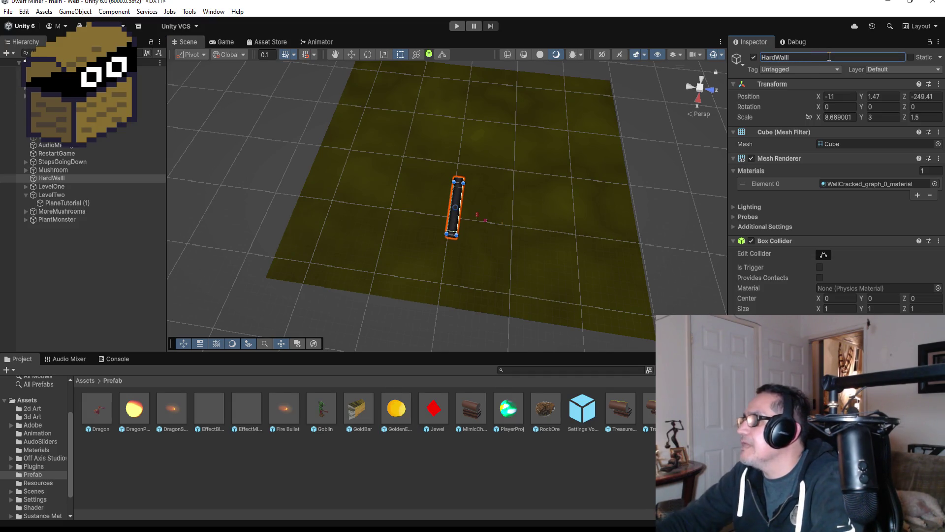
# - Replace the wall's cracked-wall material with the White material from the Materials folder
pyautogui.click(926, 184)
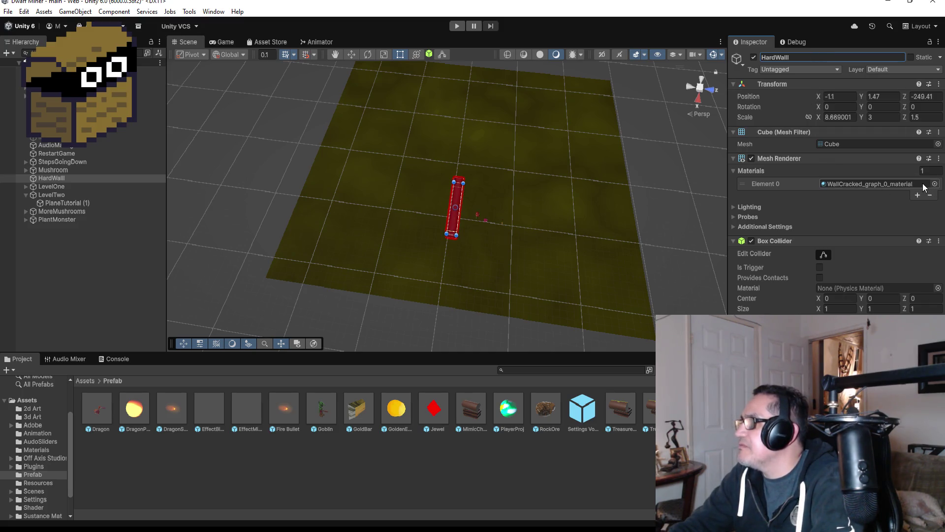
pyautogui.press('Delete')
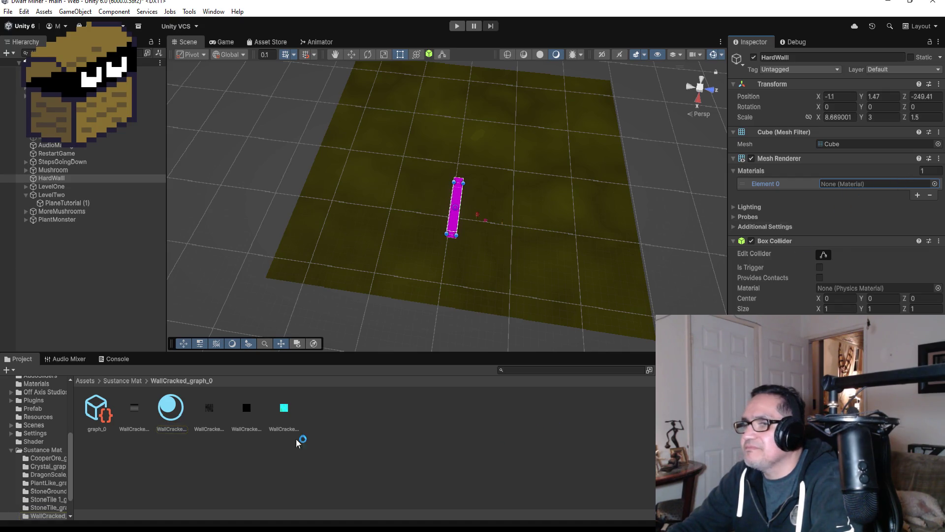
pyautogui.click(935, 184)
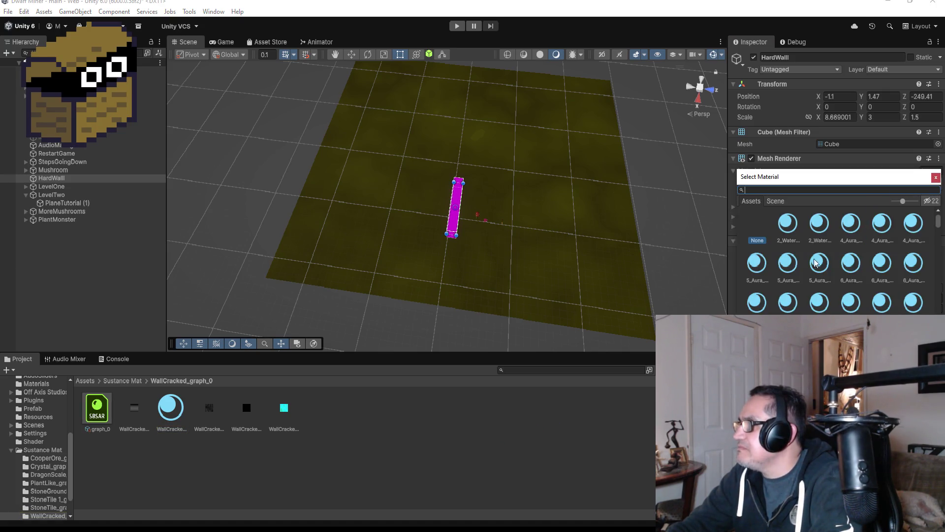
pyautogui.click(936, 178)
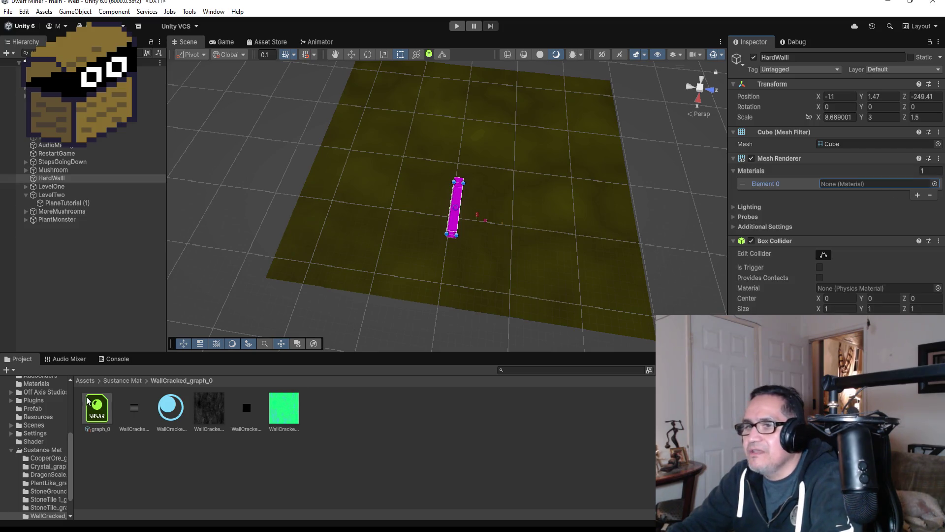
pyautogui.click(85, 381)
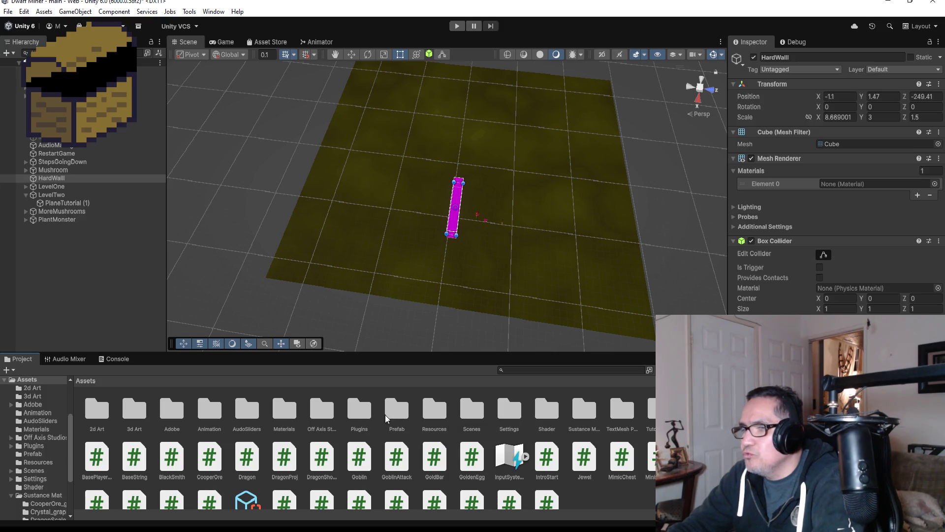
pyautogui.doubleClick(285, 411)
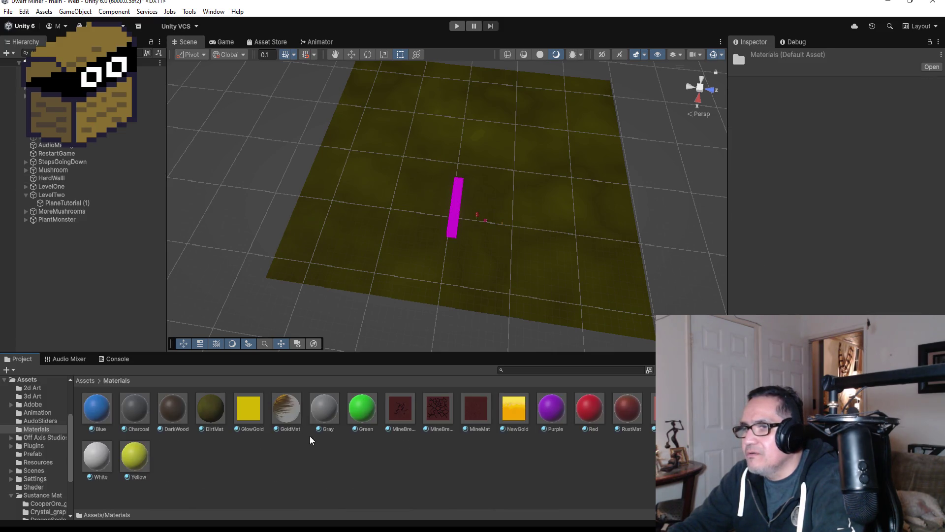
pyautogui.moveTo(96, 461)
pyautogui.mouseDown()
pyautogui.moveTo(354, 264)
pyautogui.moveTo(460, 219)
pyautogui.moveTo(467, 211)
pyautogui.moveTo(456, 204)
pyautogui.mouseUp()
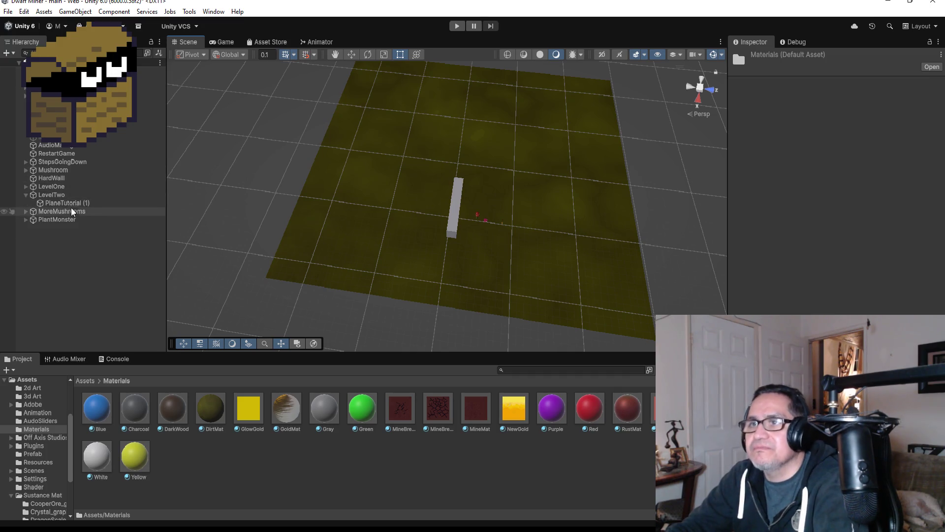
pyautogui.doubleClick(51, 186)
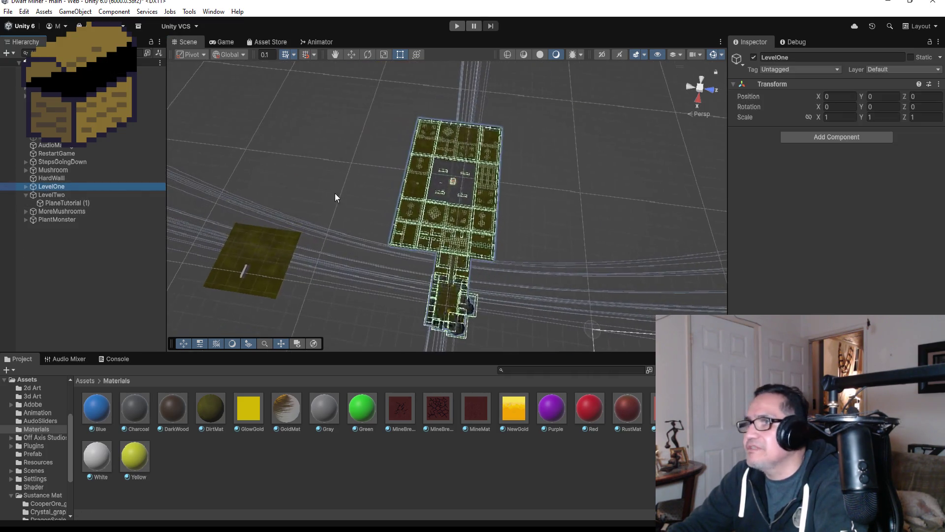
pyautogui.scroll(10, 529, 225)
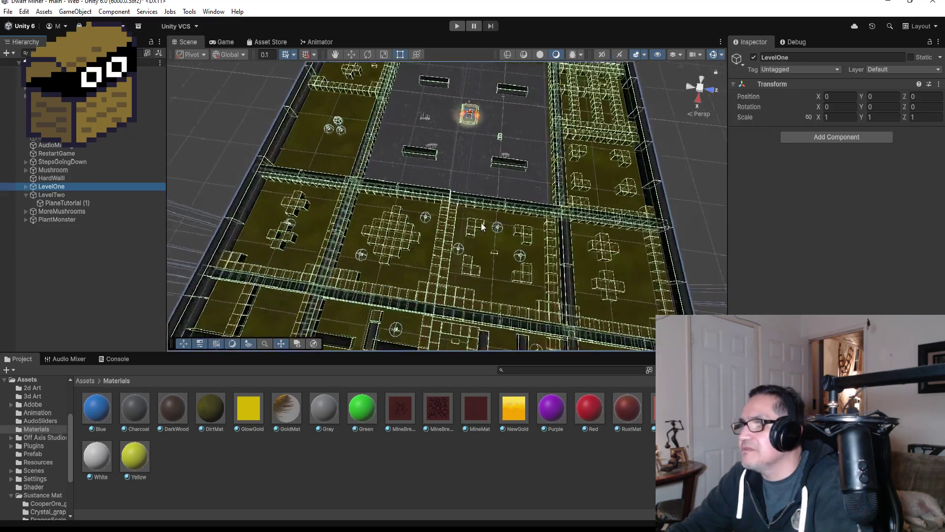
pyautogui.scroll(-10, 482, 215)
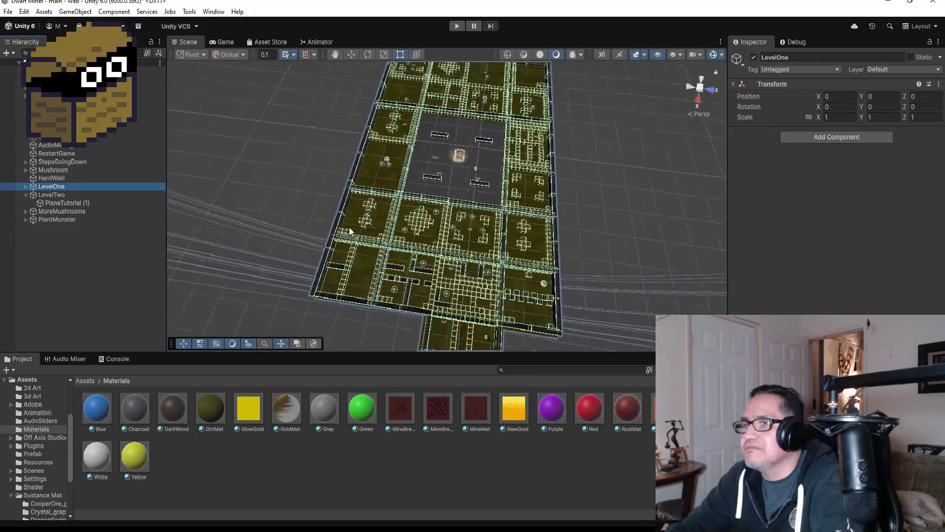
pyautogui.doubleClick(51, 195)
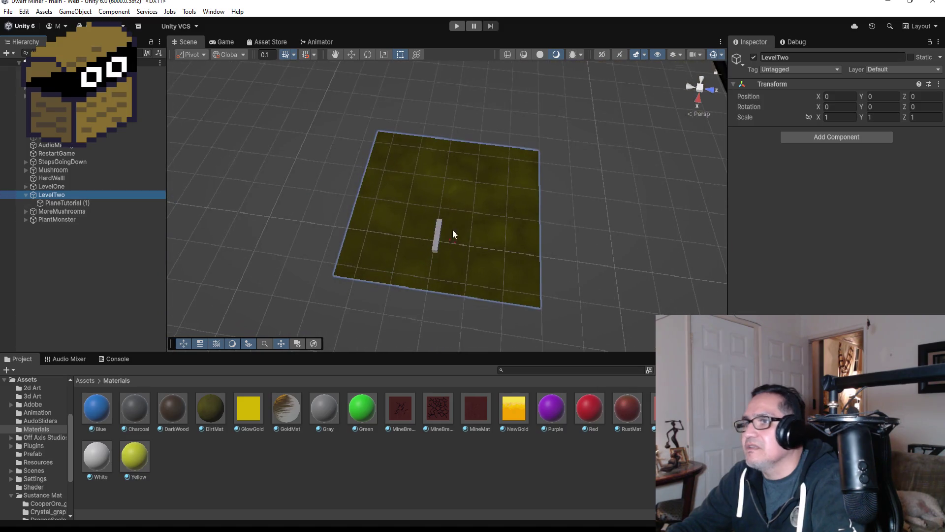
pyautogui.click(430, 260)
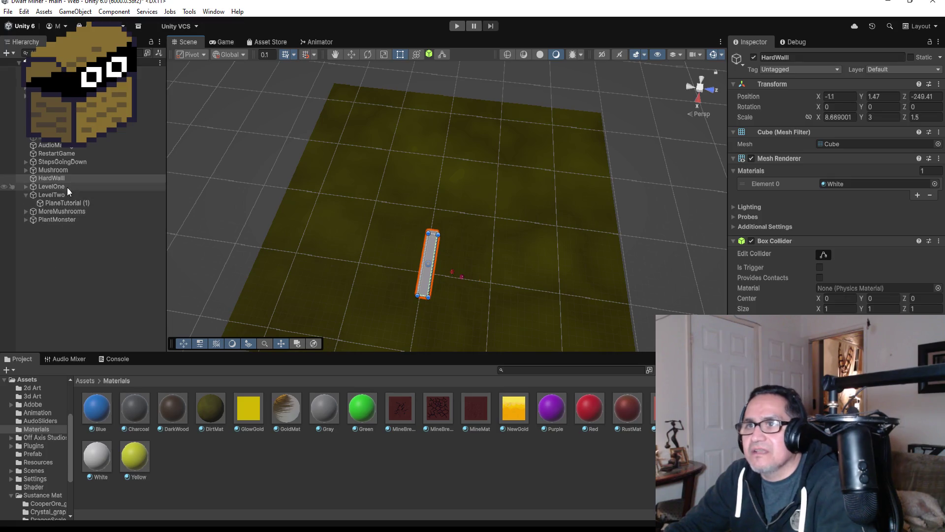
# - Parent HardWall to LevelTwo and move its duplicate, HardWall (1), to Z -239.6 beside it
pyautogui.moveTo(61, 175); pyautogui.dragTo(68, 199)
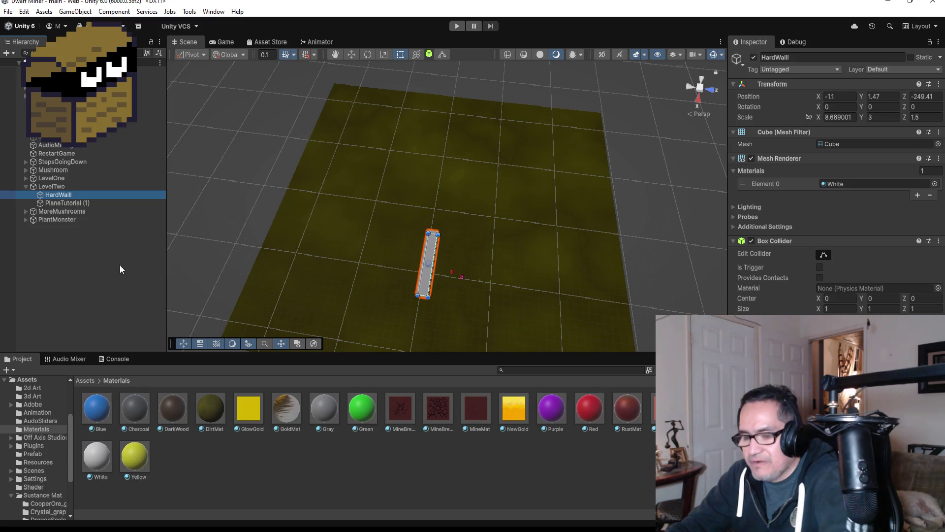
pyautogui.hotkey('ctrl', 'd')
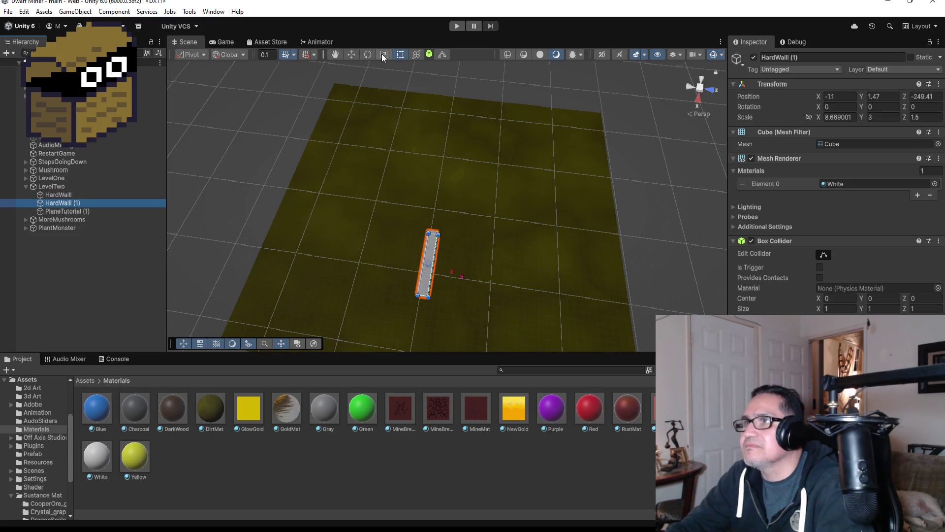
pyautogui.click(356, 55)
pyautogui.moveTo(466, 269); pyautogui.dragTo(535, 281)
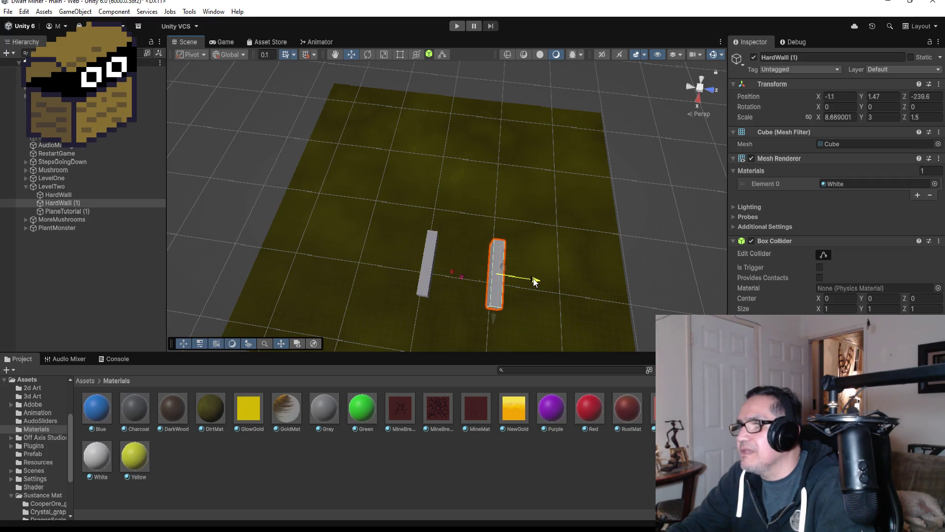
pyautogui.moveTo(535, 280); pyautogui.dragTo(535, 280)
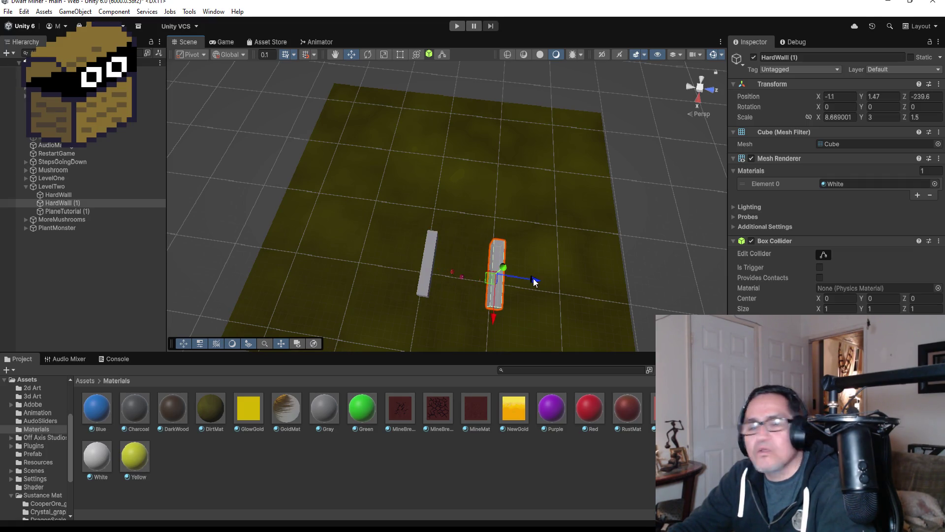
pyautogui.scroll(-3, 454, 237)
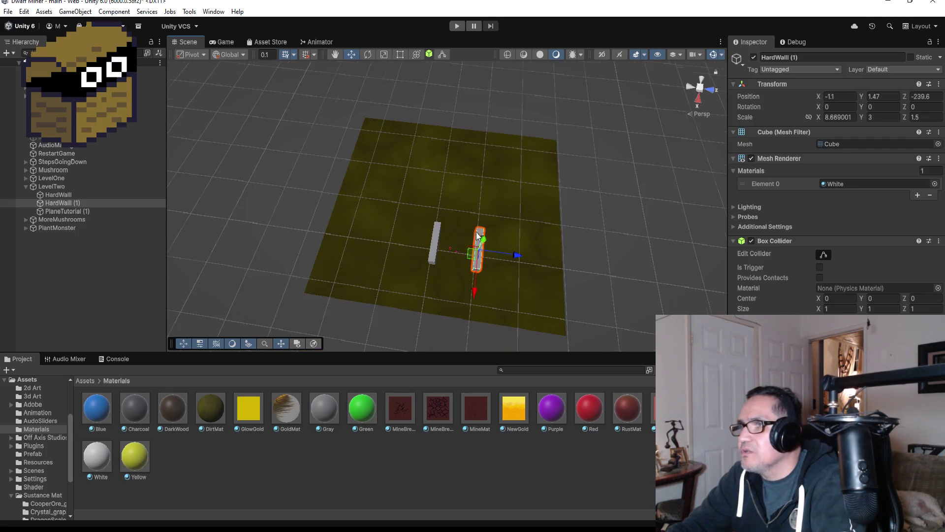
pyautogui.click(380, 203)
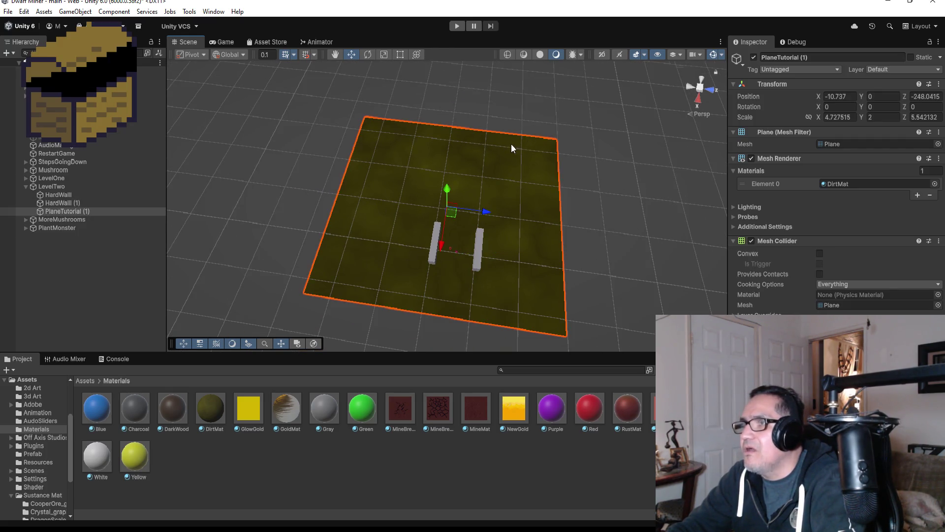
# - Narrow PlaneTutorial (1) from its left edge with the Rect tool, undoing an accidental lengthening
pyautogui.scroll(-6, 509, 152)
pyautogui.click(400, 55)
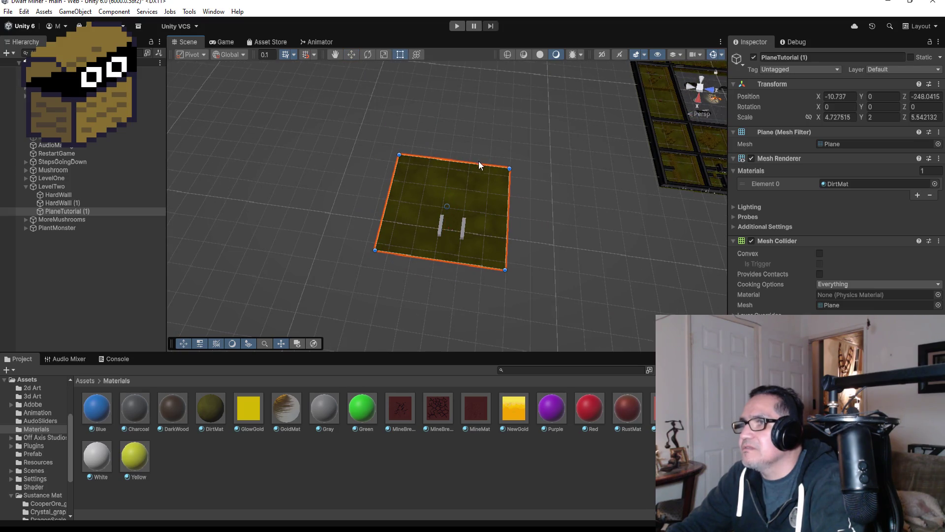
pyautogui.moveTo(478, 163); pyautogui.dragTo(492, 94)
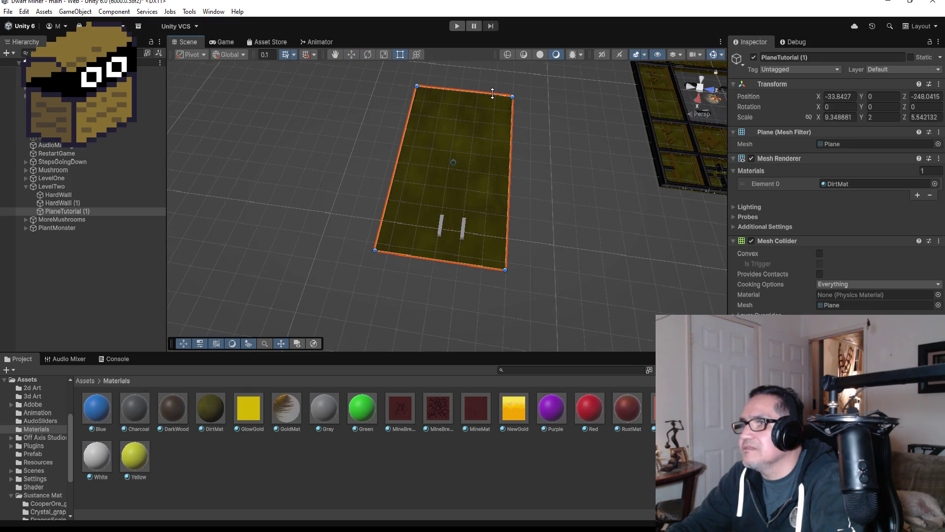
pyautogui.hotkey('ctrl', 'z')
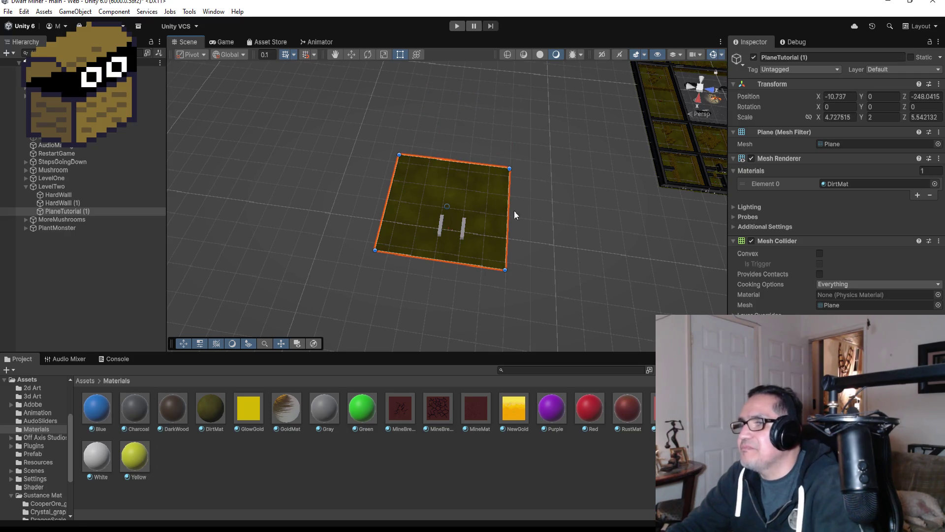
pyautogui.moveTo(380, 208)
pyautogui.mouseDown()
pyautogui.moveTo(418, 209)
pyautogui.moveTo(408, 210)
pyautogui.mouseUp()
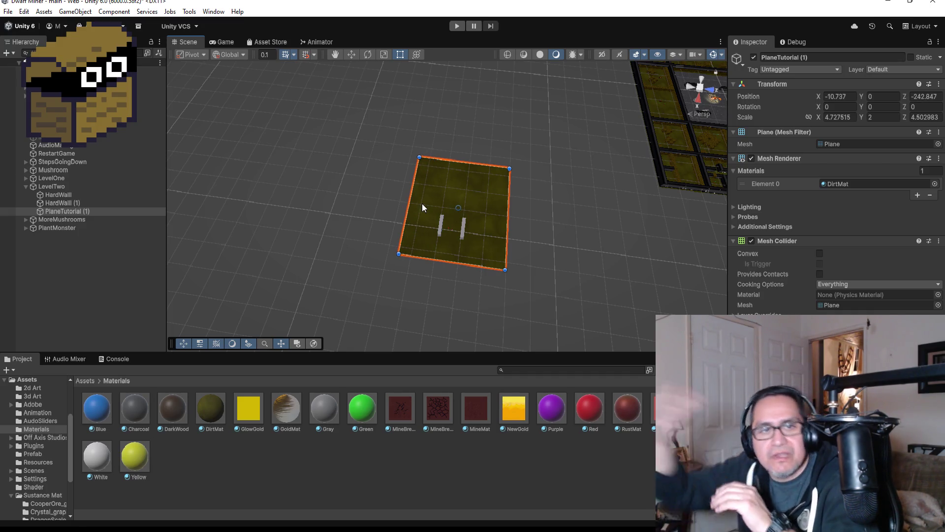
# - Pull in the plane's near and far edges, shortening its Z scale to 3.33191
pyautogui.moveTo(481, 176)
pyautogui.mouseDown()
pyautogui.moveTo(517, 194)
pyautogui.moveTo(574, 184)
pyautogui.moveTo(448, 127)
pyautogui.moveTo(300, 129)
pyautogui.mouseUp()
pyautogui.scroll(5, 452, 243)
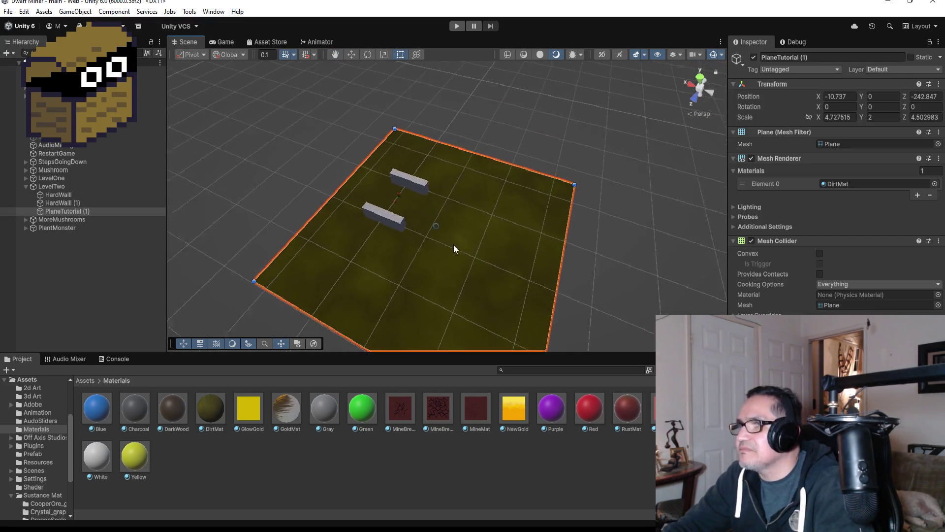
pyautogui.scroll(-5, 435, 295)
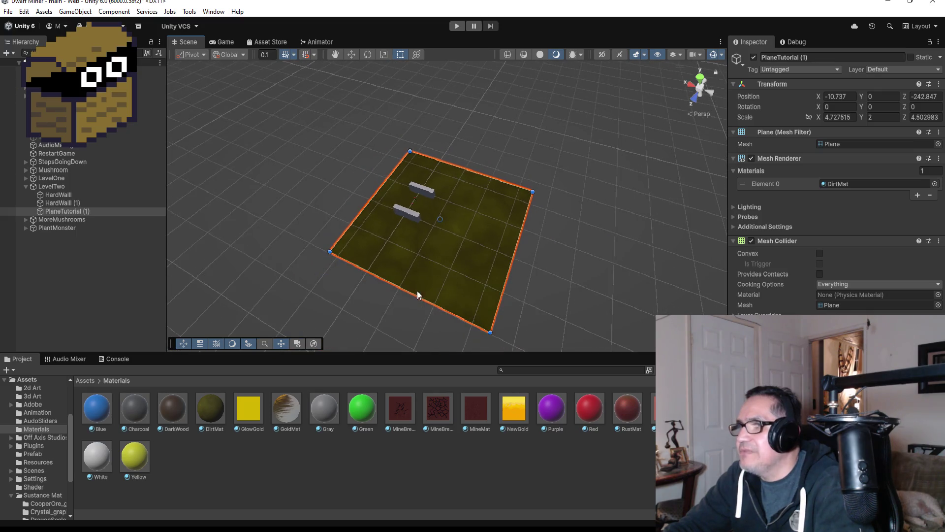
pyautogui.moveTo(413, 292); pyautogui.dragTo(436, 267)
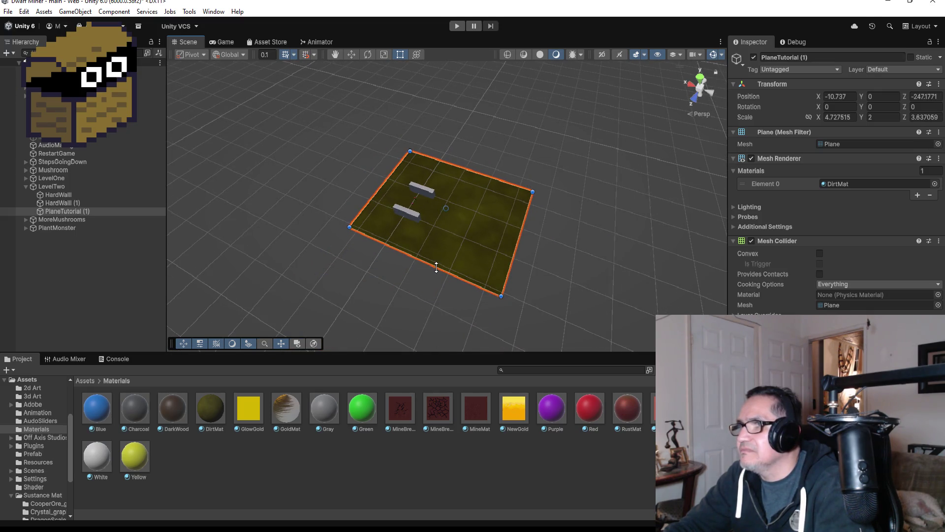
pyautogui.moveTo(489, 178); pyautogui.dragTo(488, 183)
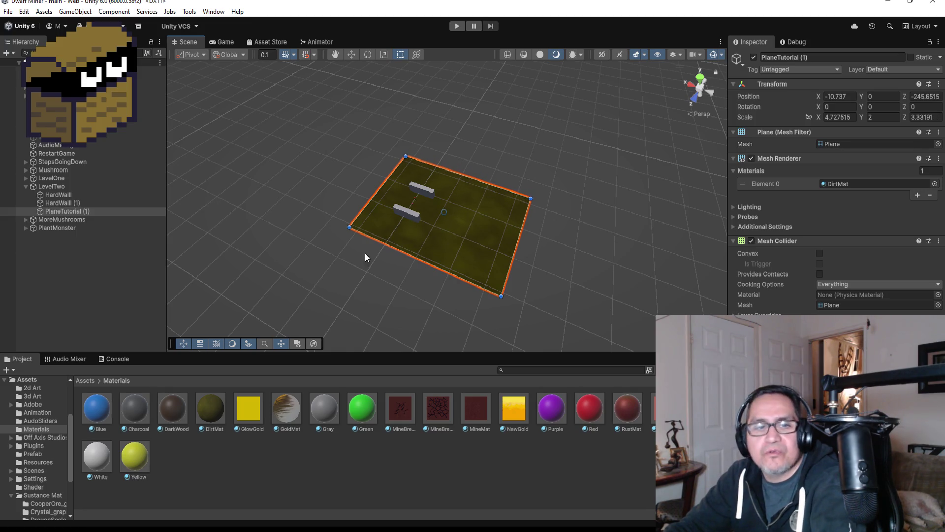
pyautogui.scroll(3, 394, 222)
pyautogui.click(421, 187)
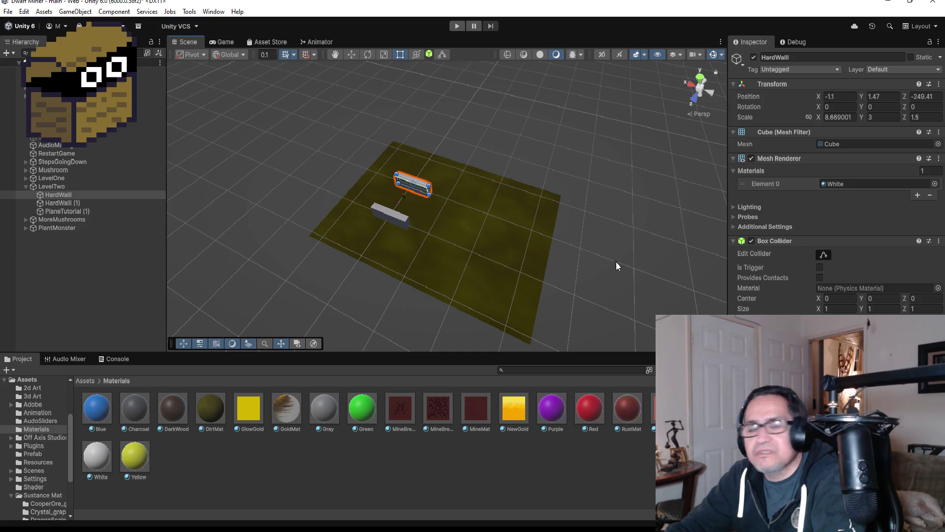
pyautogui.scroll(-3, 415, 256)
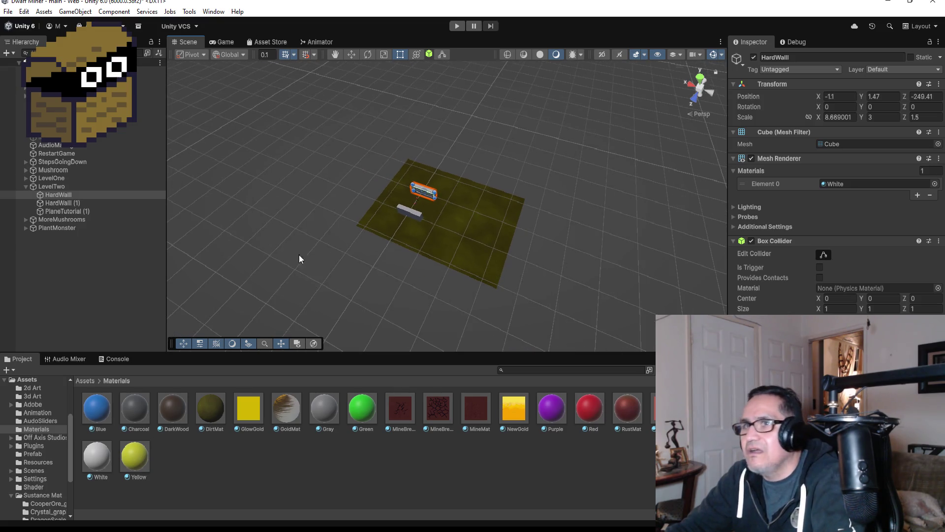
pyautogui.click(76, 212)
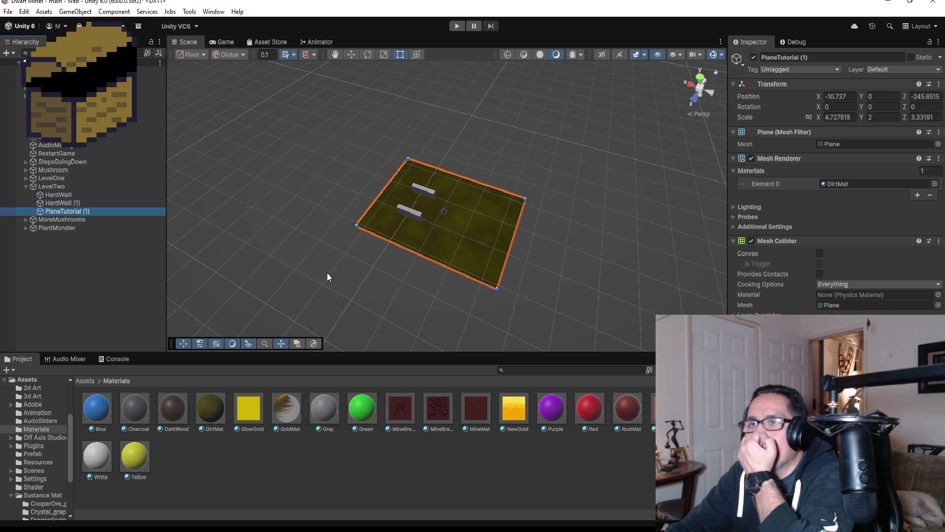
pyautogui.rightClick(59, 186)
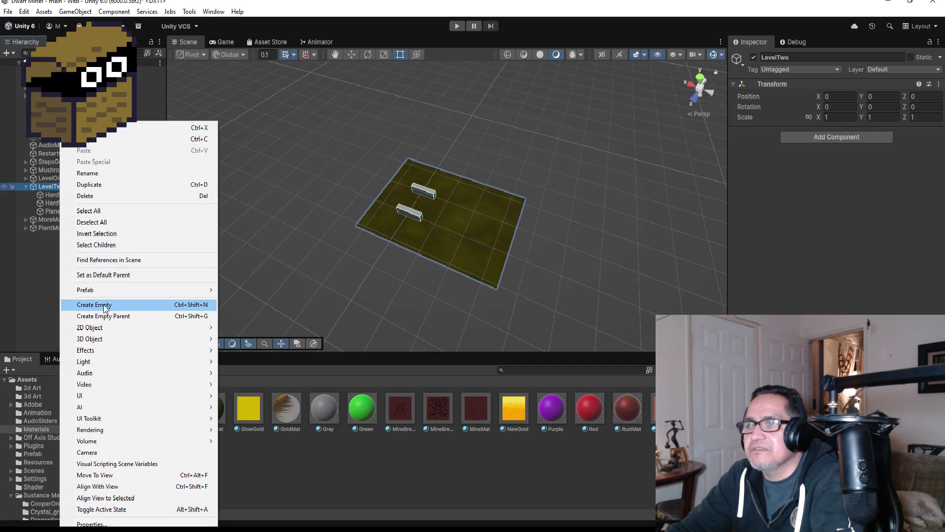
# - Create an empty object under LevelTwo named MainHall and move it to the top
pyautogui.click(105, 306)
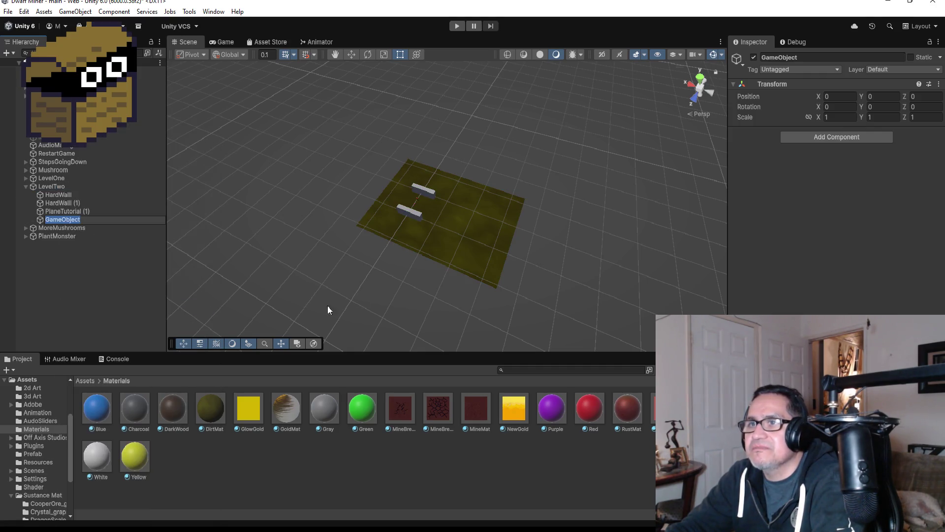
pyautogui.click(825, 55)
pyautogui.write('MainHall')
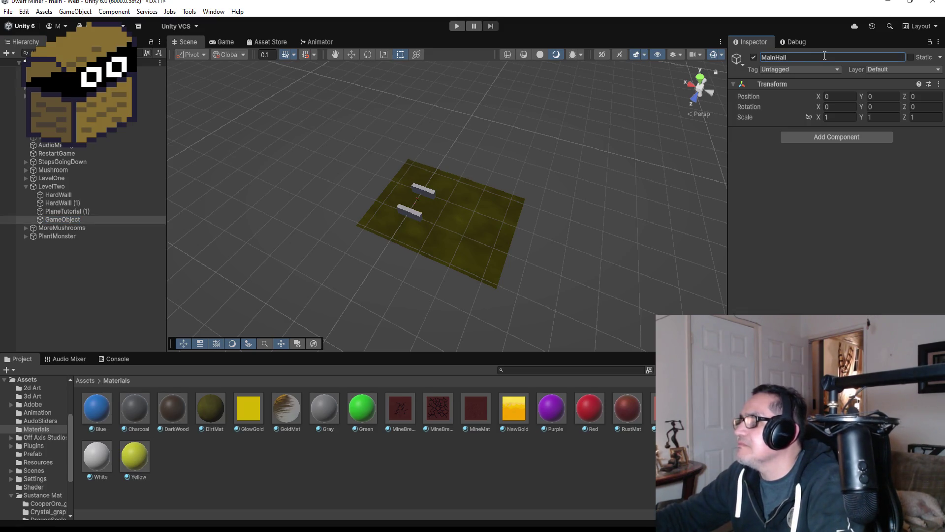
pyautogui.press('Return')
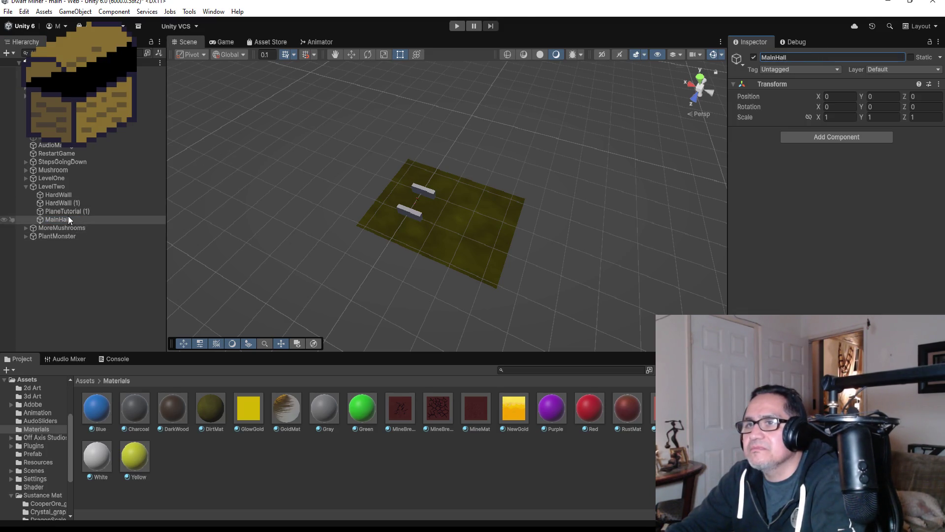
pyautogui.moveTo(67, 218); pyautogui.dragTo(65, 193)
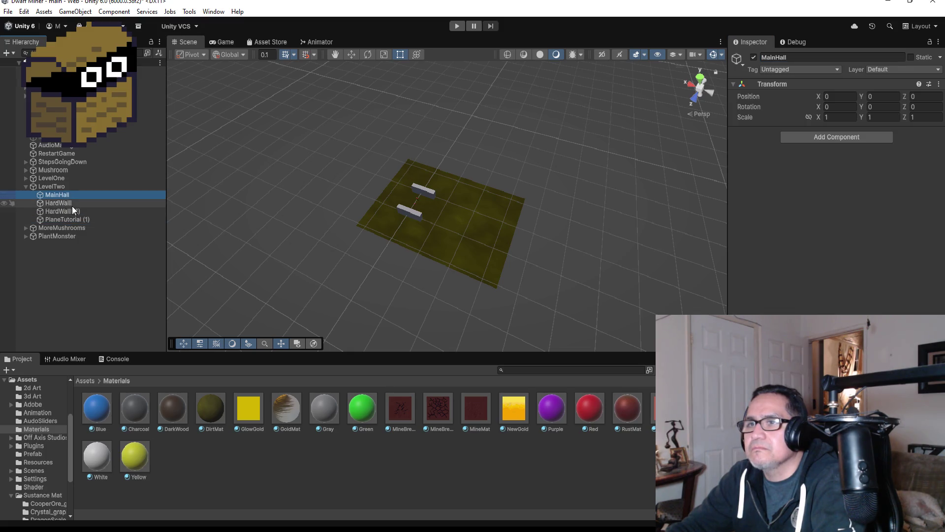
# - Move HardWall, HardWall (1) and PlaneTutorial (1) under MainHall
pyautogui.click(70, 204)
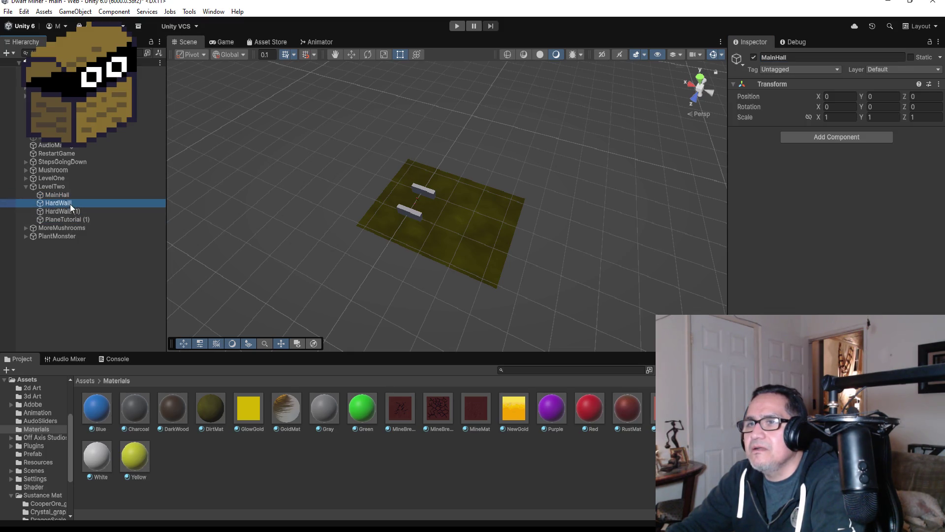
pyautogui.keyDown('shift'); pyautogui.click(79, 220); pyautogui.keyUp('shift')
pyautogui.moveTo(66, 205); pyautogui.dragTo(66, 195)
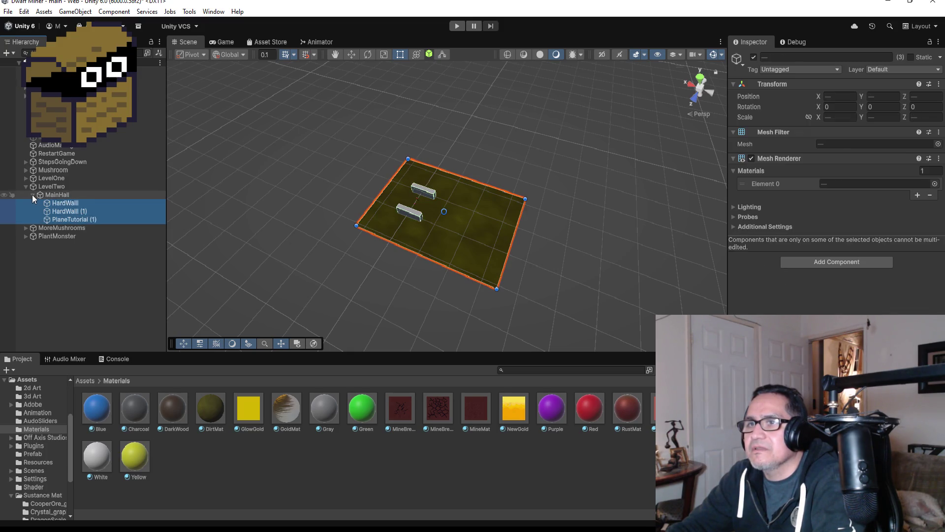
pyautogui.click(33, 195)
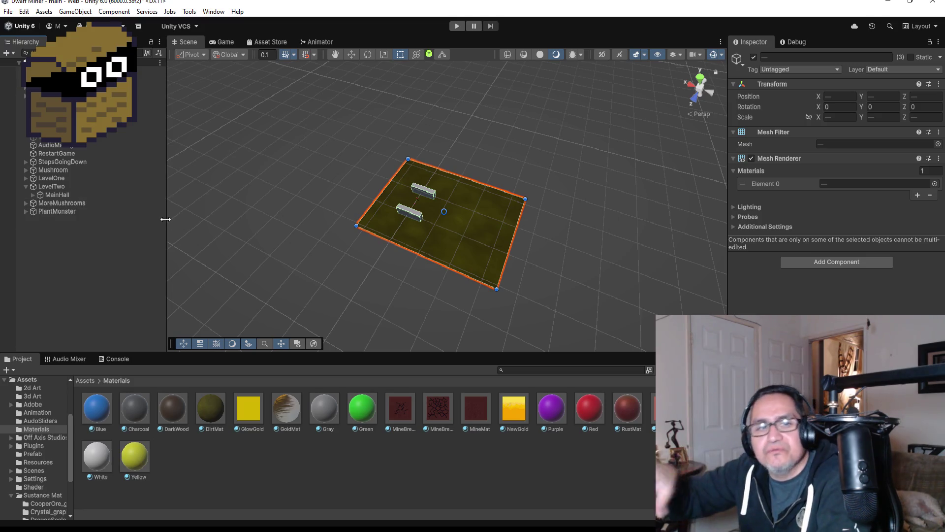
pyautogui.click(33, 195)
# - Duplicate HardWall and slide HardWall (2) along X to -14.51, 1.47, -249.41
pyautogui.click(74, 203)
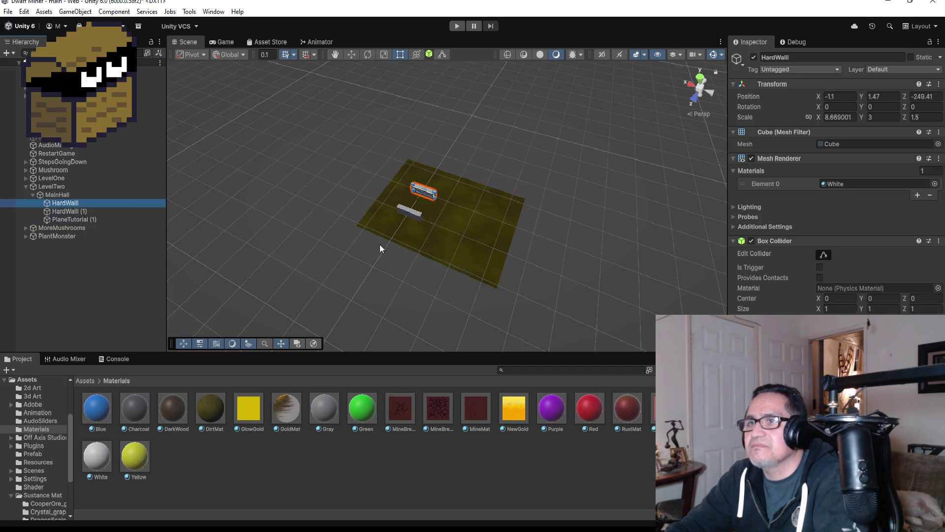
pyautogui.hotkey('ctrl', 'd')
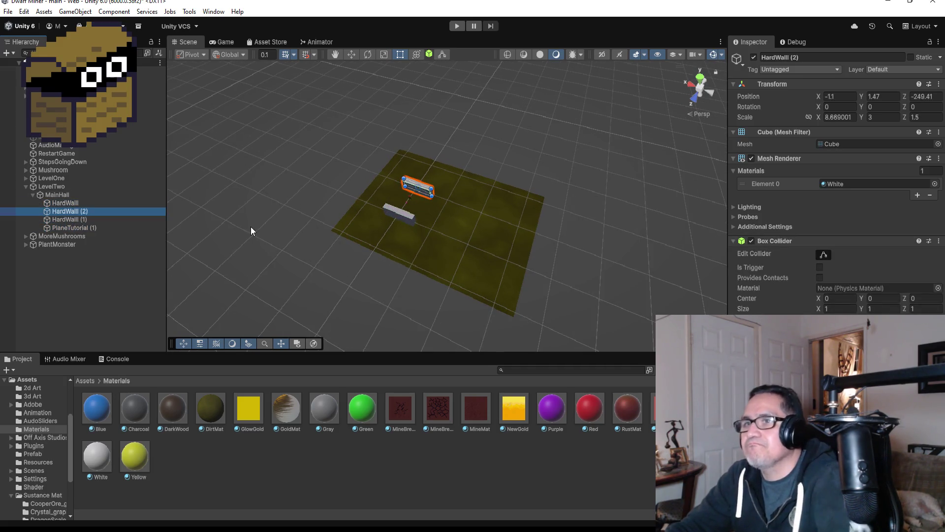
pyautogui.click(356, 54)
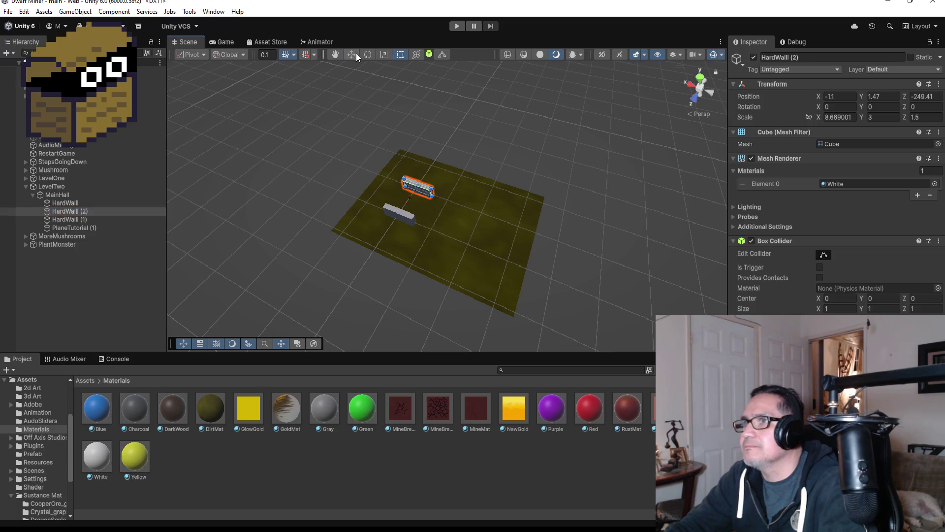
pyautogui.moveTo(386, 178); pyautogui.dragTo(431, 192)
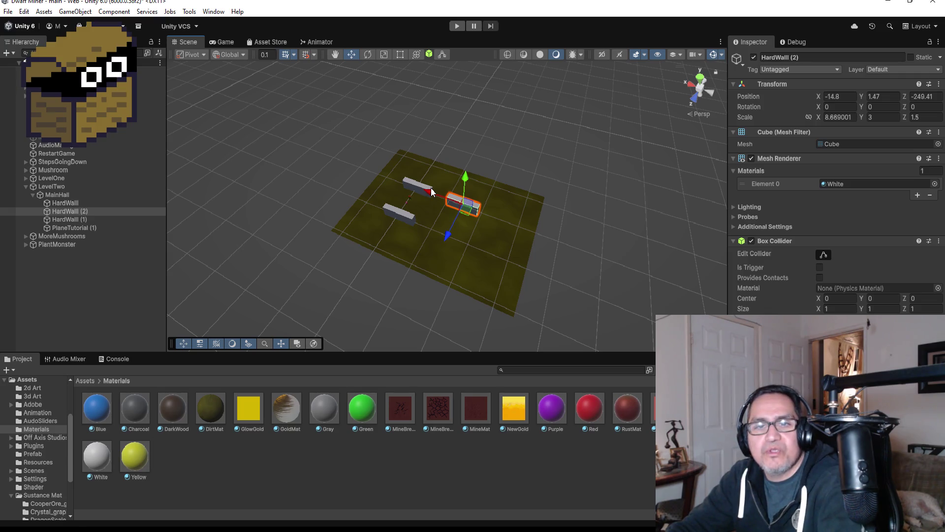
pyautogui.press('f')
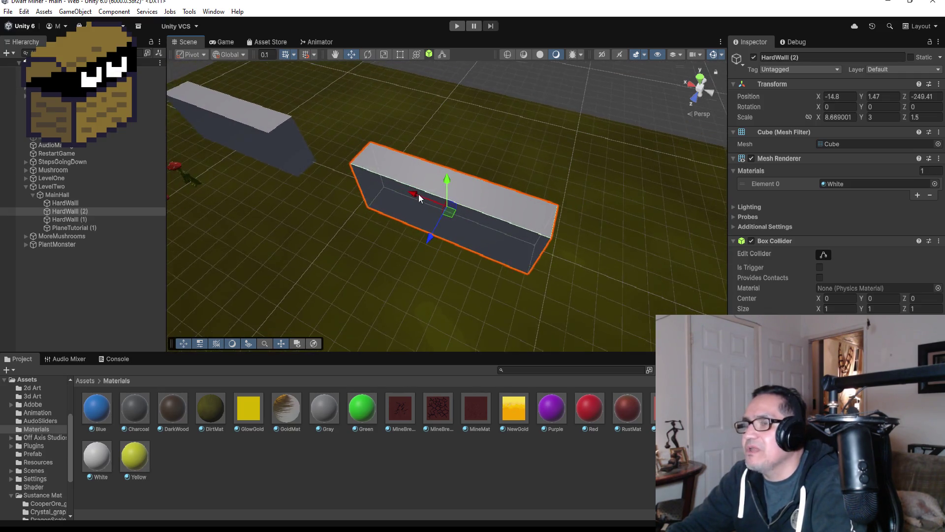
pyautogui.moveTo(409, 224)
pyautogui.mouseDown()
pyautogui.moveTo(413, 205)
pyautogui.moveTo(403, 206)
pyautogui.mouseUp()
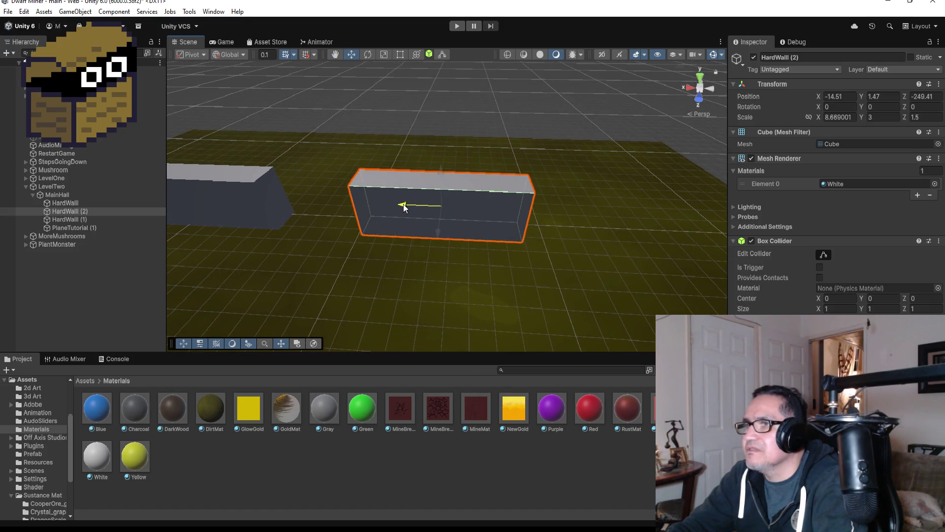
pyautogui.scroll(-6, 409, 213)
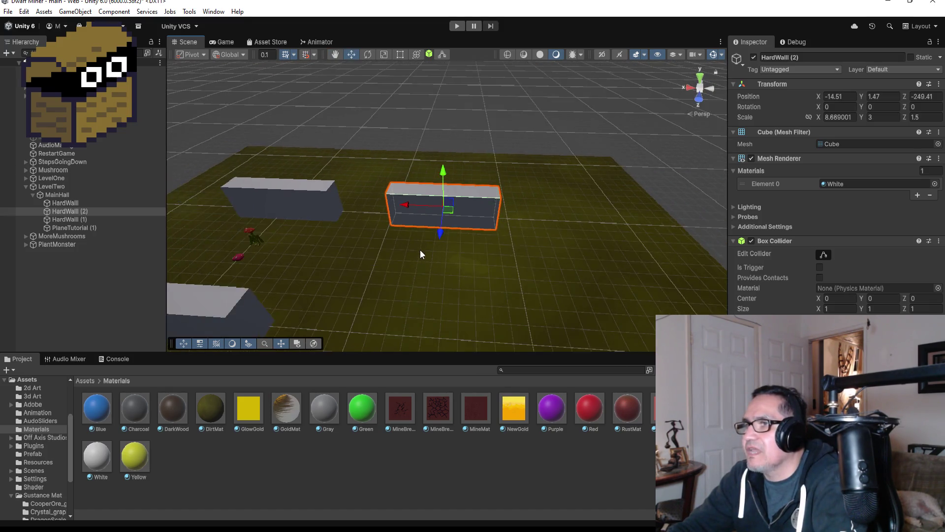
pyautogui.click(700, 81)
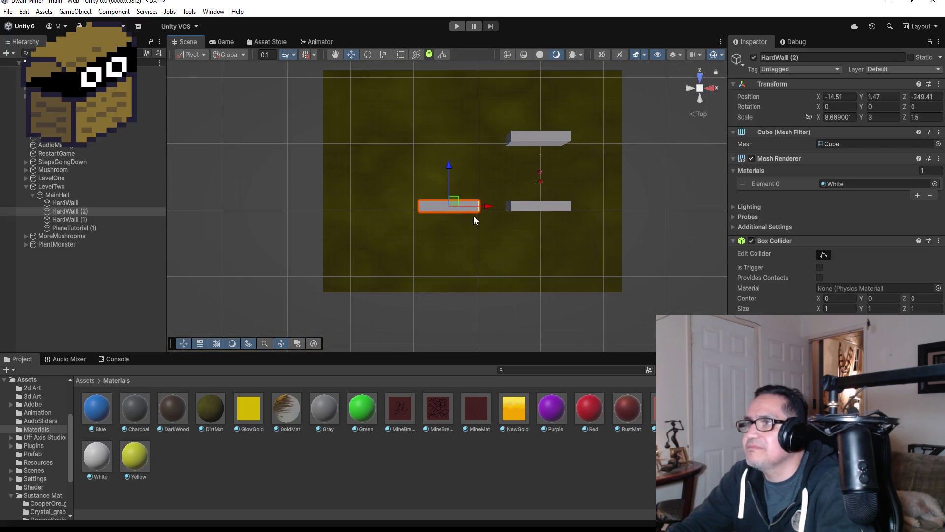
pyautogui.scroll(-2, 470, 226)
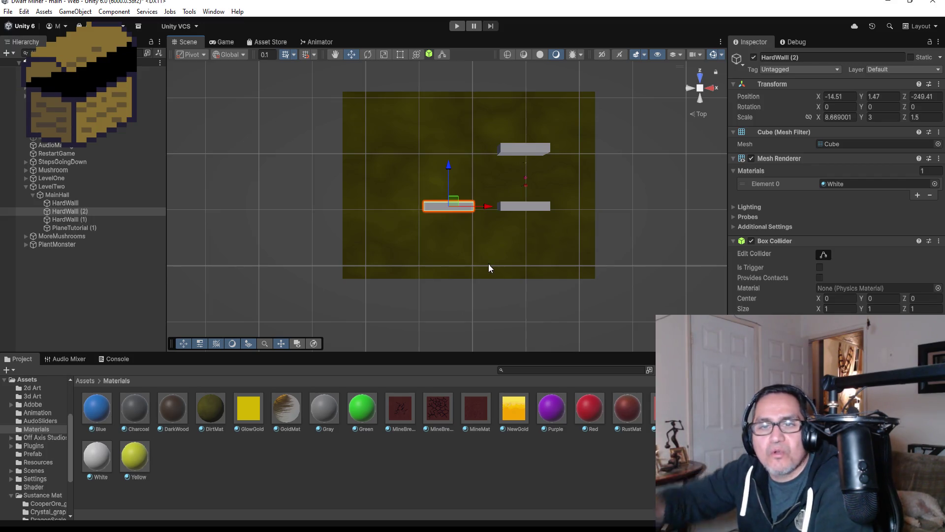
pyautogui.scroll(-3, 474, 253)
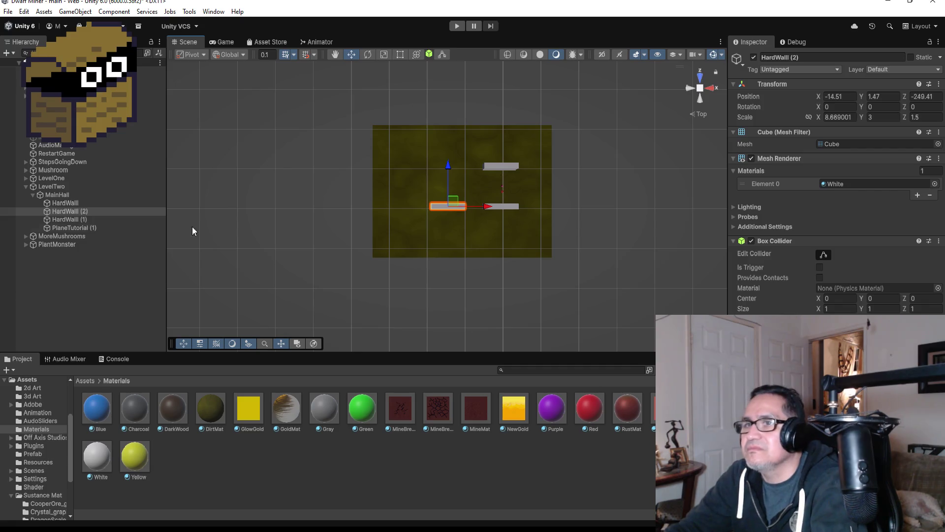
# - Duplicate HardWall (2) and vertex-snap HardWall (3) into the upper row at -14.45, 1.47, -239.6
pyautogui.click(74, 210)
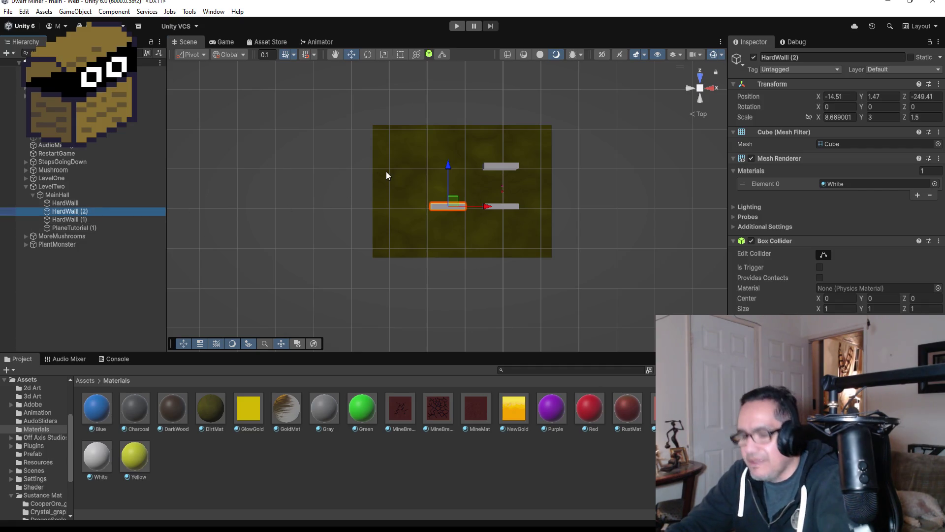
pyautogui.hotkey('ctrl', 'd')
pyautogui.moveTo(446, 169); pyautogui.dragTo(451, 128)
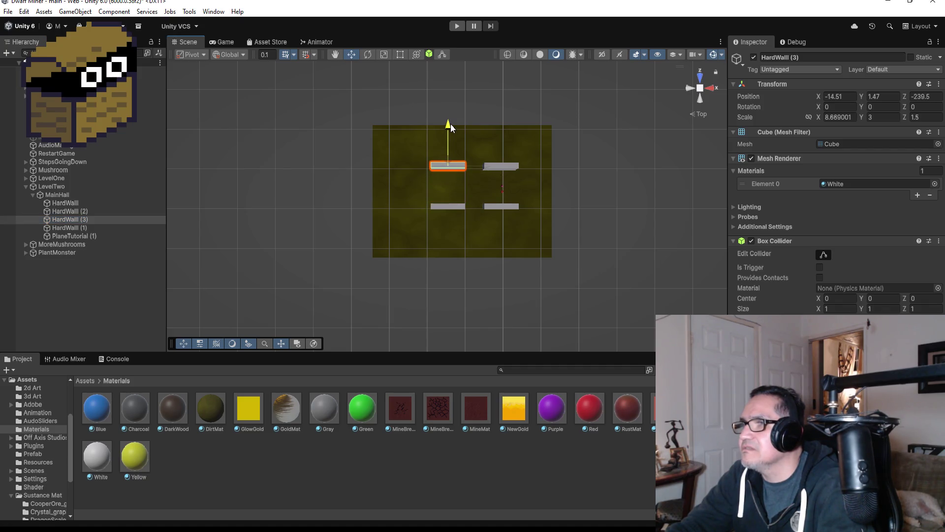
pyautogui.press('f')
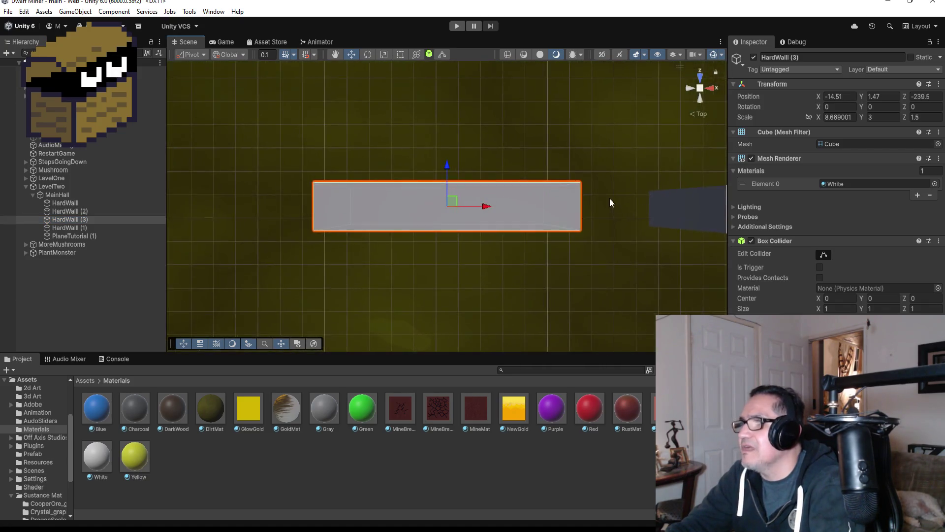
pyautogui.scroll(-3, 609, 202)
pyautogui.moveTo(556, 254); pyautogui.dragTo(546, 121)
pyautogui.press('v')
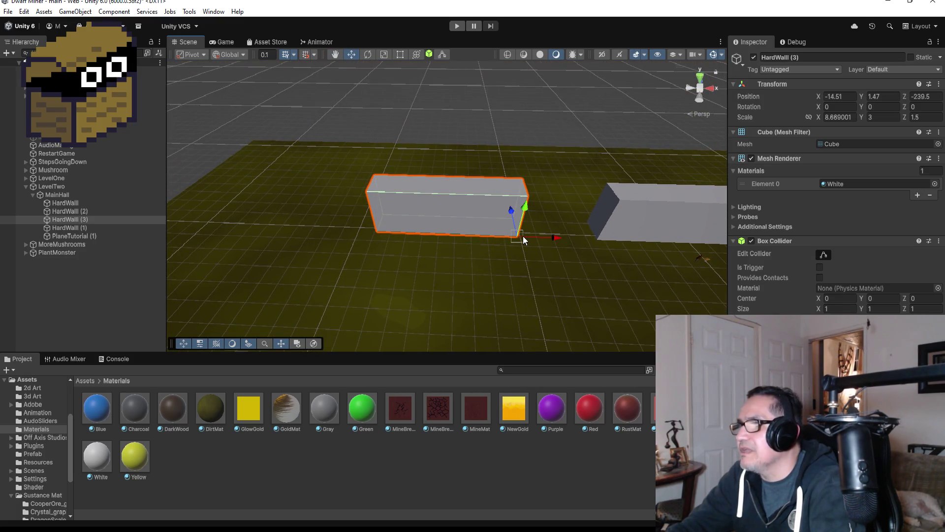
pyautogui.moveTo(522, 235); pyautogui.dragTo(576, 244)
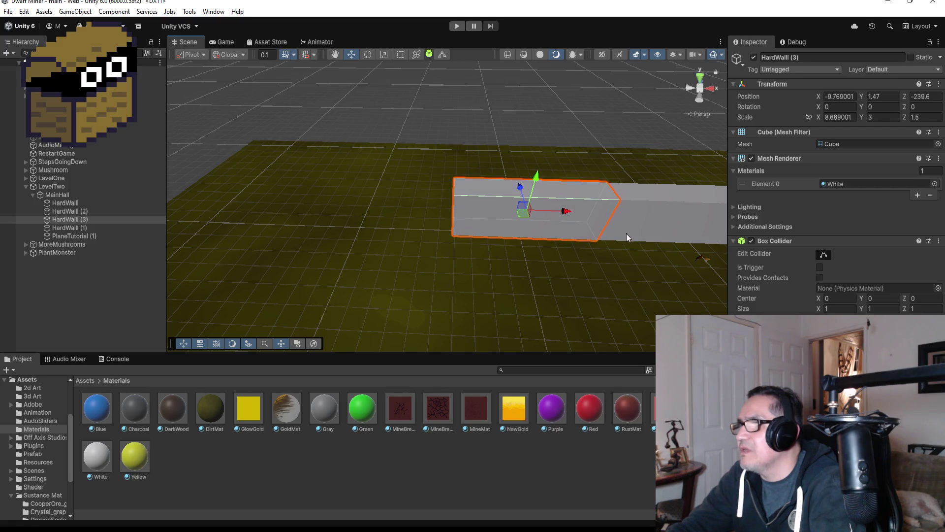
pyautogui.moveTo(566, 211)
pyautogui.mouseDown()
pyautogui.moveTo(473, 205)
pyautogui.moveTo(485, 206)
pyautogui.mouseUp()
pyautogui.scroll(-3, 502, 232)
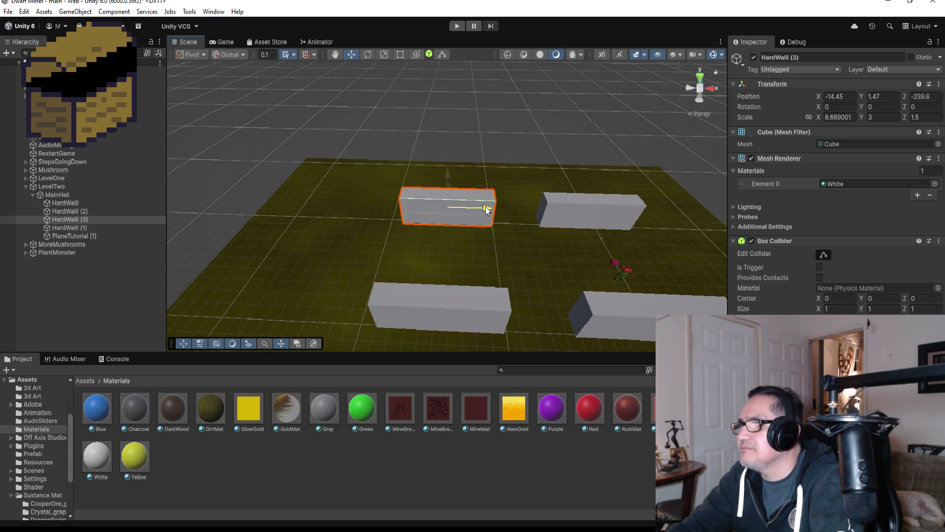
pyautogui.scroll(-3, 519, 229)
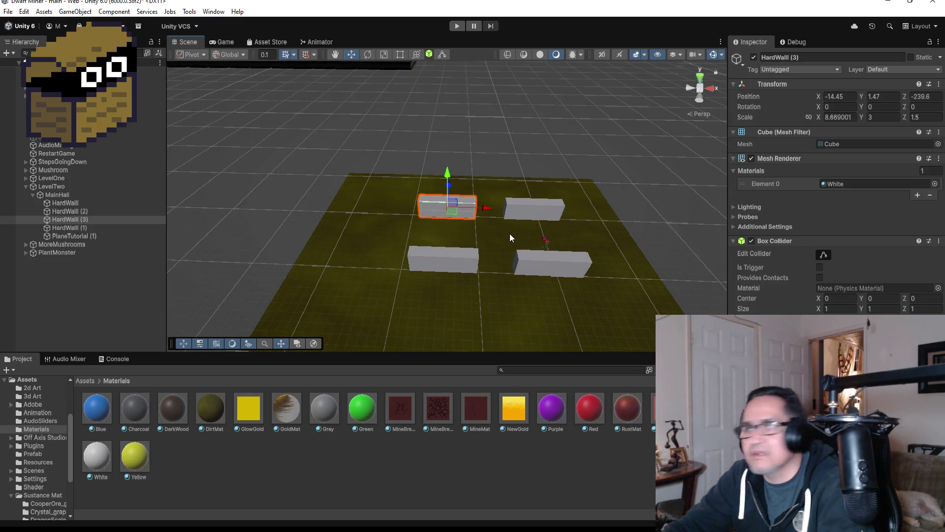
pyautogui.moveTo(613, 221)
pyautogui.mouseDown()
pyautogui.moveTo(315, 205)
pyautogui.moveTo(376, 162)
pyautogui.moveTo(214, 258)
pyautogui.mouseUp()
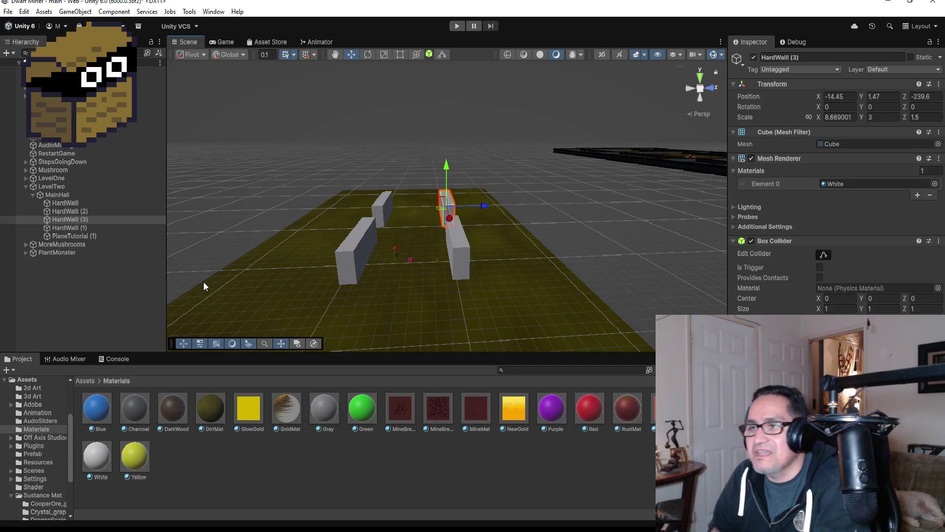
pyautogui.scroll(5, 390, 224)
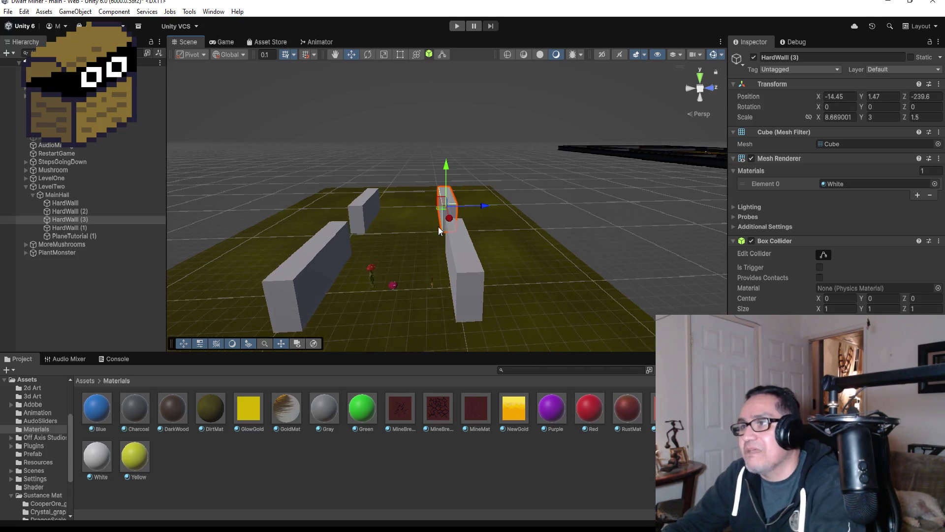
pyautogui.moveTo(586, 226); pyautogui.dragTo(575, 300)
pyautogui.moveTo(457, 291)
pyautogui.mouseDown()
pyautogui.moveTo(507, 293)
pyautogui.moveTo(453, 258)
pyautogui.mouseUp()
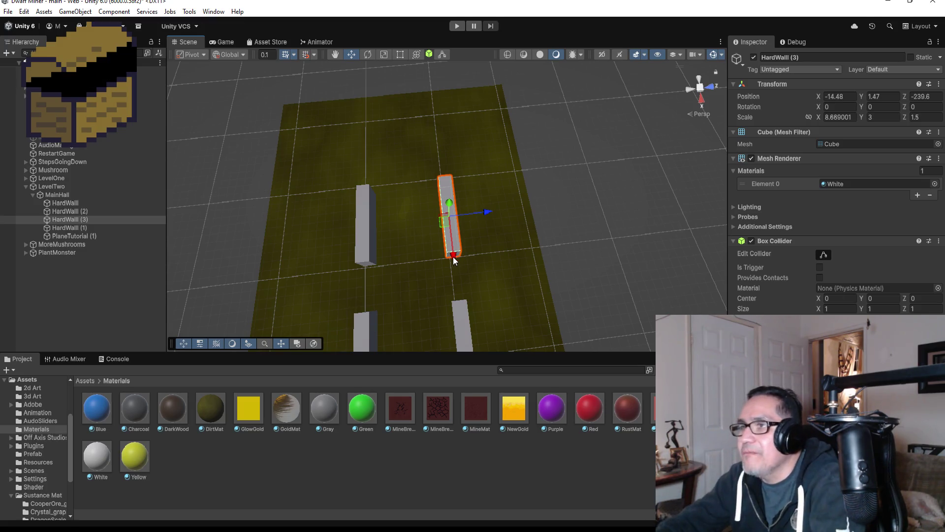
pyautogui.scroll(-5, 443, 197)
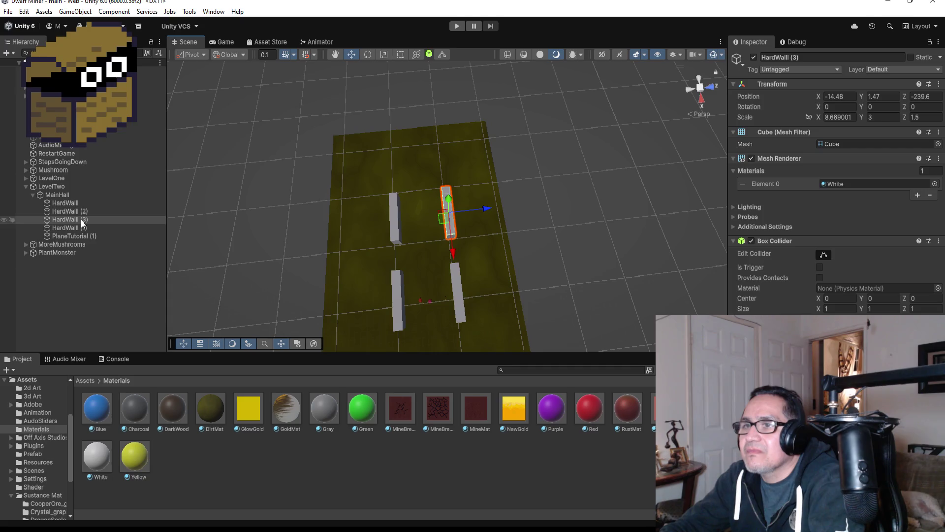
pyautogui.click(81, 220)
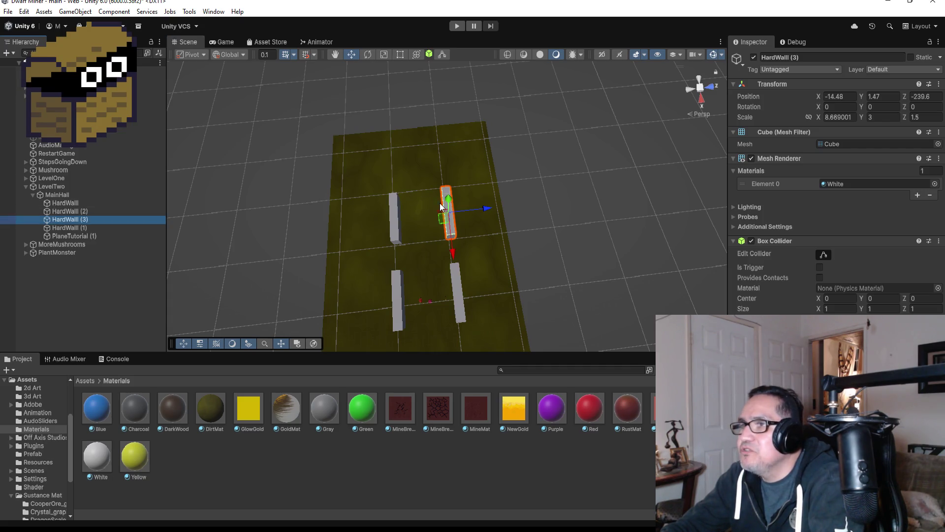
pyautogui.scroll(-3, 352, 271)
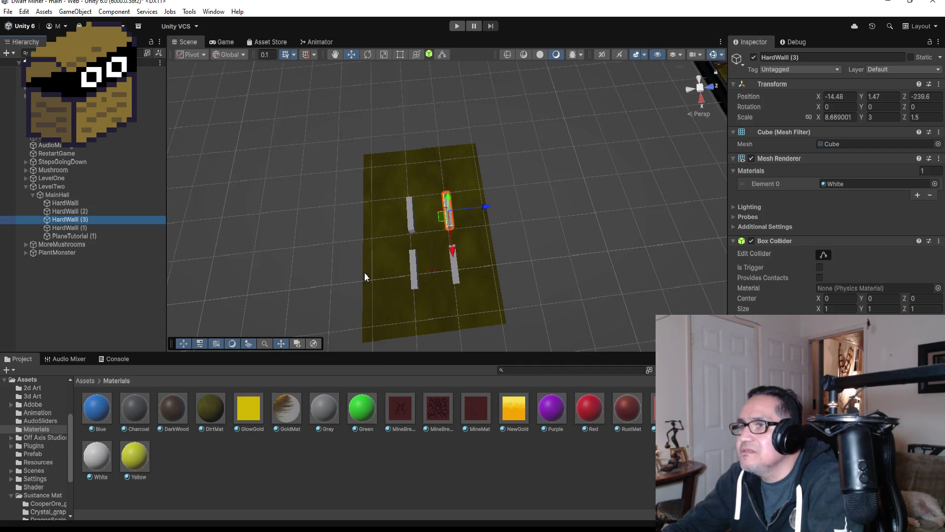
# - Trim PlaneTutorial (1)'s left and far edges inward with the Rect tool to Z scale 1.937313
pyautogui.click(374, 246)
pyautogui.click(401, 54)
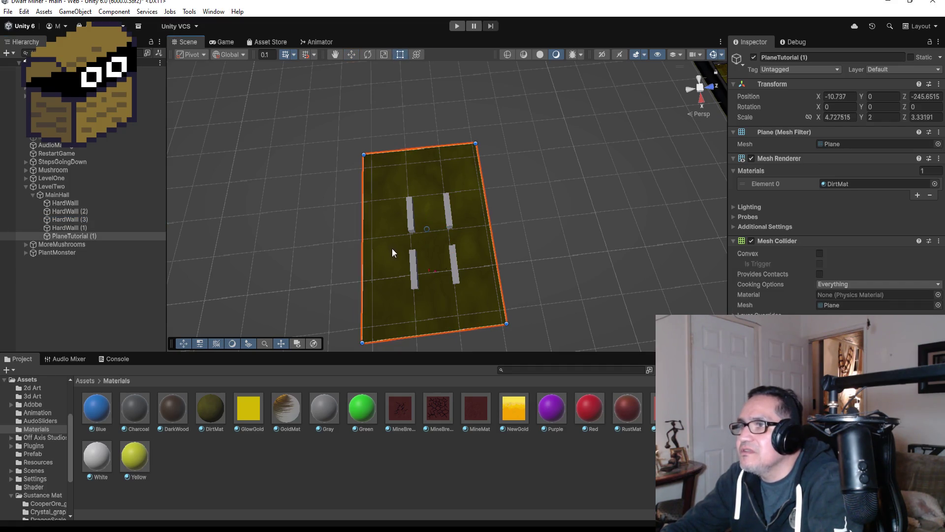
pyautogui.moveTo(362, 256); pyautogui.dragTo(395, 250)
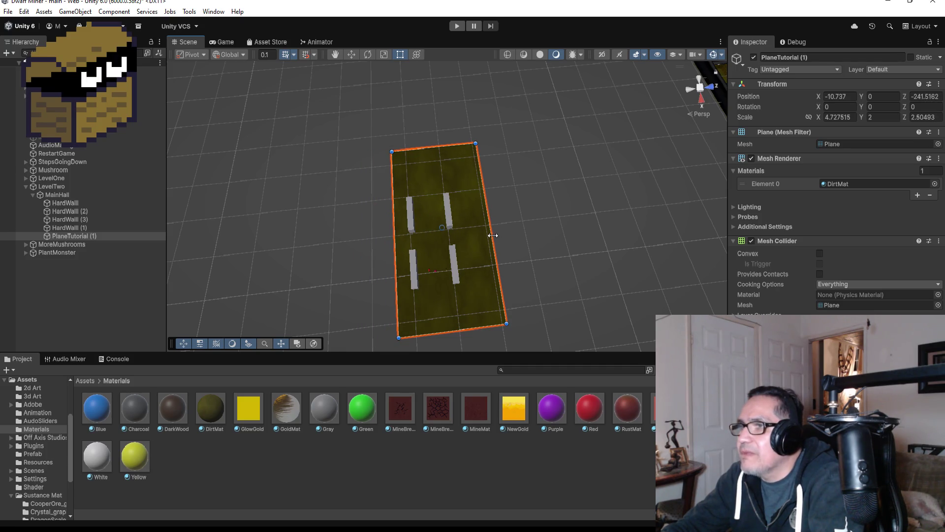
pyautogui.moveTo(492, 235); pyautogui.dragTo(472, 240)
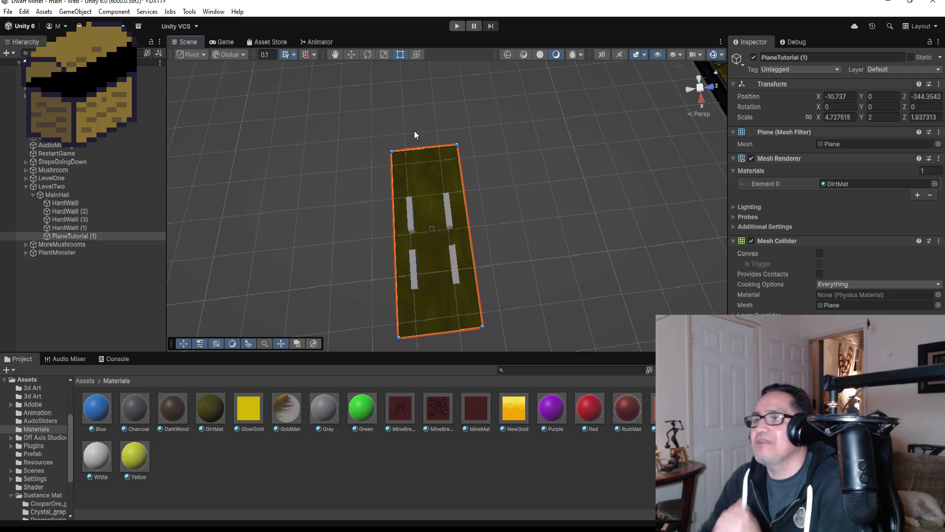
pyautogui.scroll(-2, 430, 127)
pyautogui.scroll(-1, 430, 127)
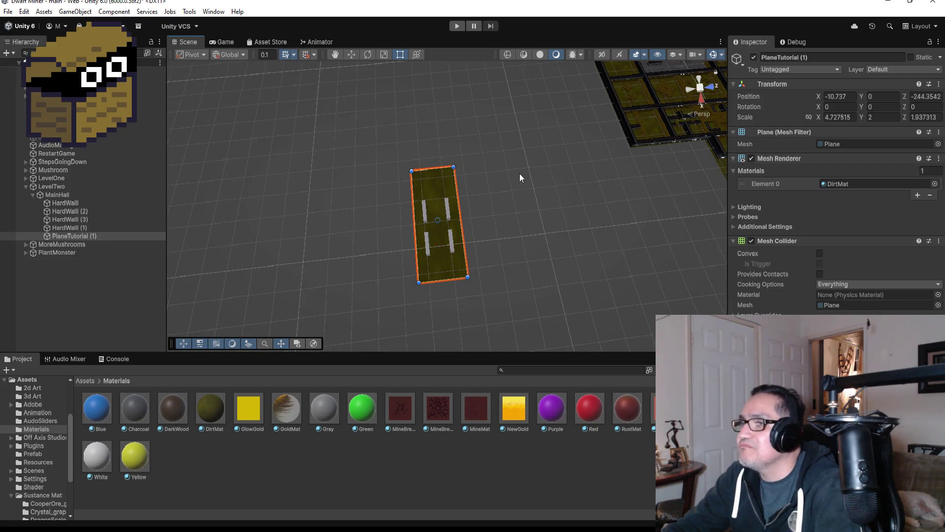
pyautogui.scroll(3, 433, 179)
pyautogui.moveTo(492, 169)
pyautogui.mouseDown()
pyautogui.moveTo(378, 158)
pyautogui.moveTo(606, 179)
pyautogui.moveTo(502, 177)
pyautogui.moveTo(586, 172)
pyautogui.moveTo(576, 174)
pyautogui.mouseUp()
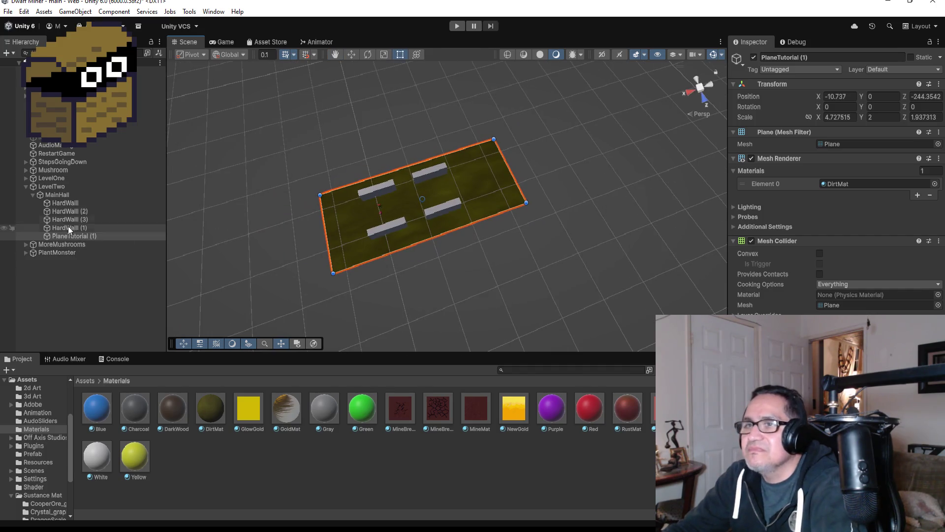
# - Collapse LevelTwo and expand LevelOne, peeking into the GroupHardWalls, DragonDecor and Dragon groups
pyautogui.click(22, 185)
pyautogui.click(27, 176)
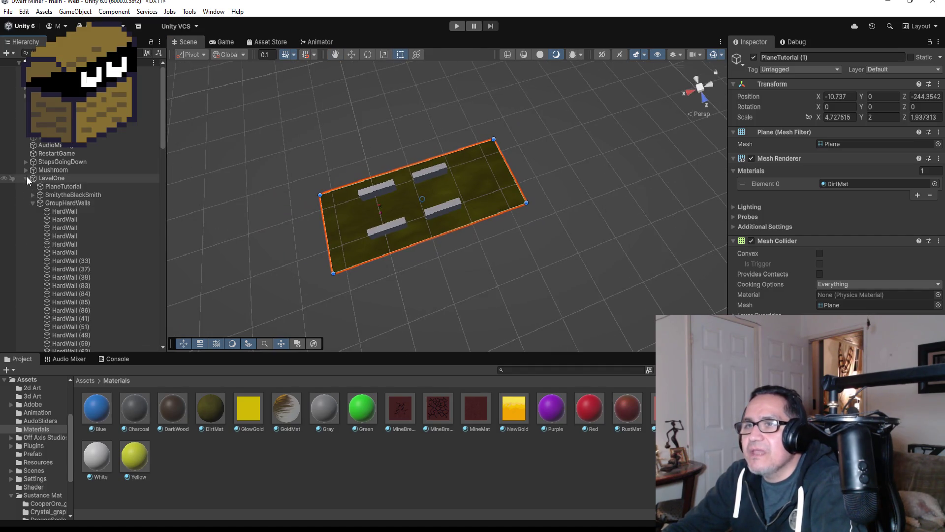
pyautogui.scroll(-2, 49, 197)
pyautogui.click(33, 171)
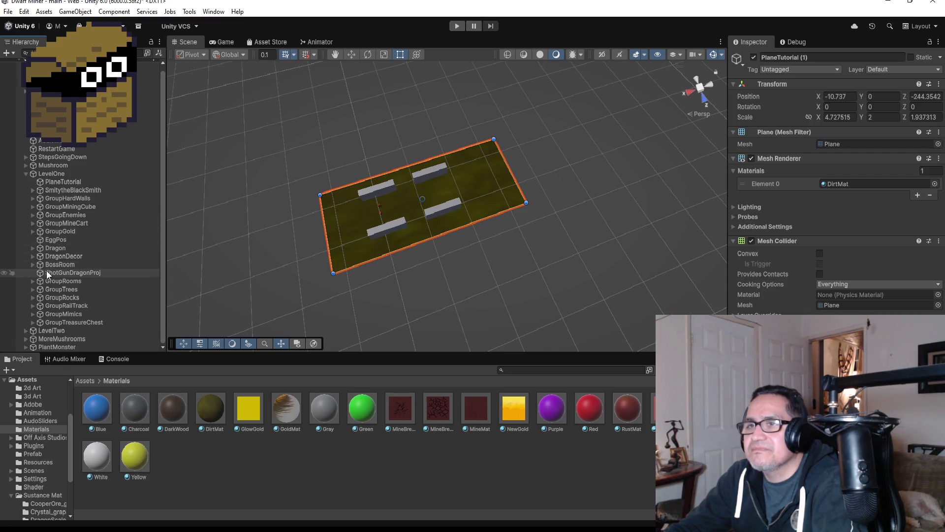
pyautogui.click(34, 256)
pyautogui.click(33, 256)
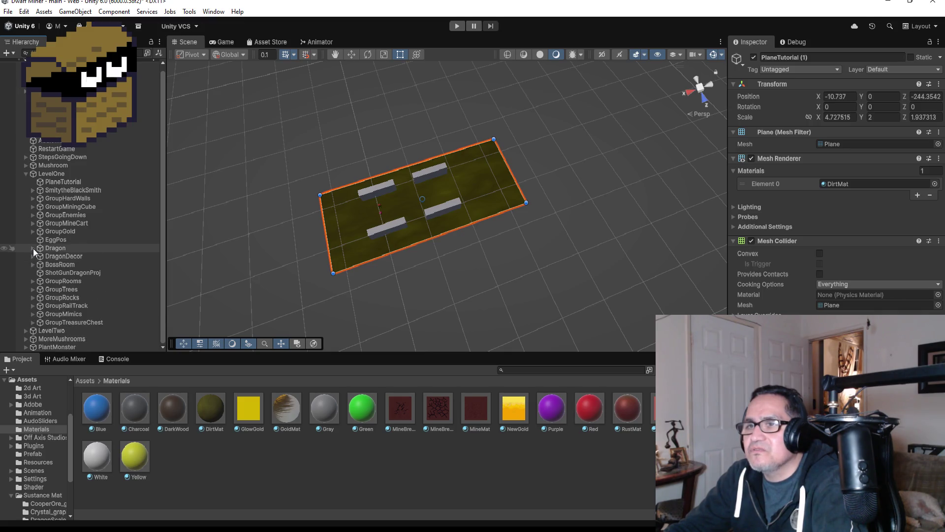
pyautogui.click(34, 248)
pyautogui.click(33, 248)
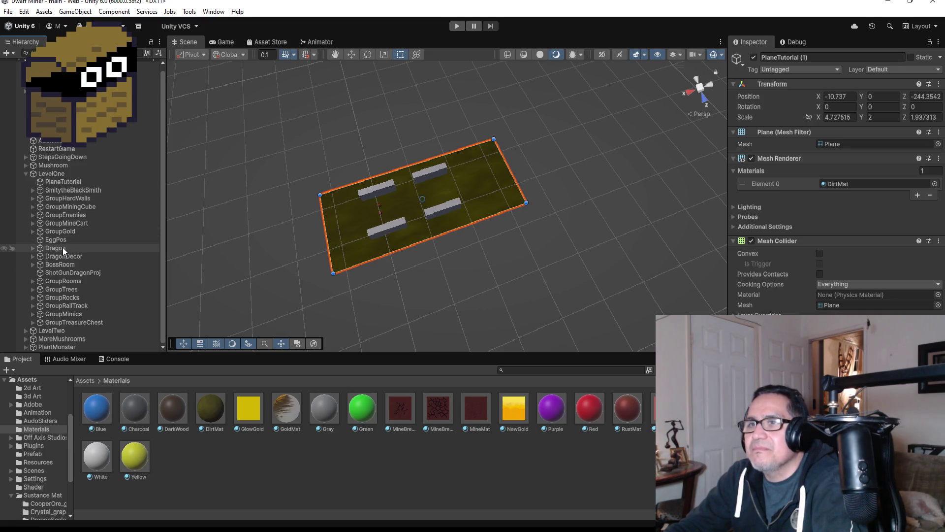
# - Browse BossRoom's ShotGunDragonProj, GroupOtherBones and GroupSkulls, collapse LevelOne, and select StepsGoingDown
pyautogui.click(63, 273)
pyautogui.click(34, 265)
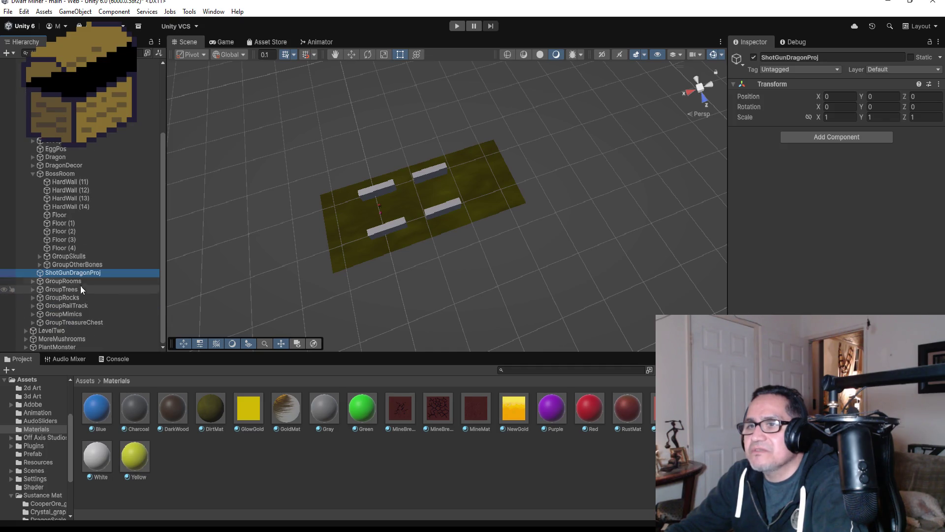
pyautogui.click(74, 265)
pyautogui.click(75, 255)
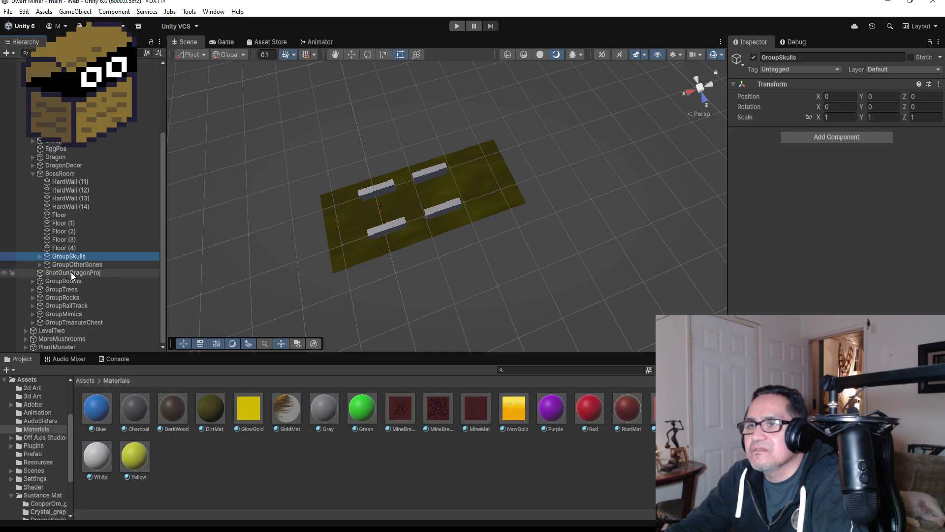
pyautogui.click(33, 175)
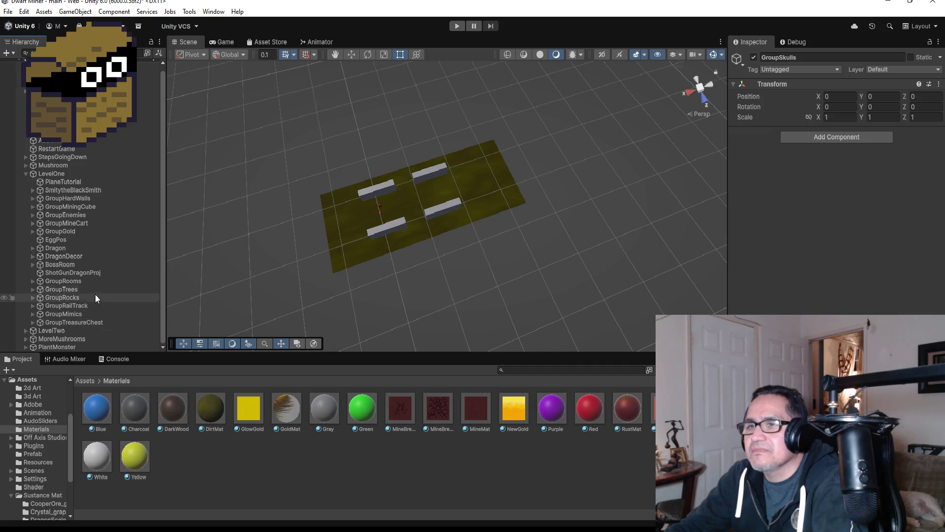
pyautogui.press('Left')
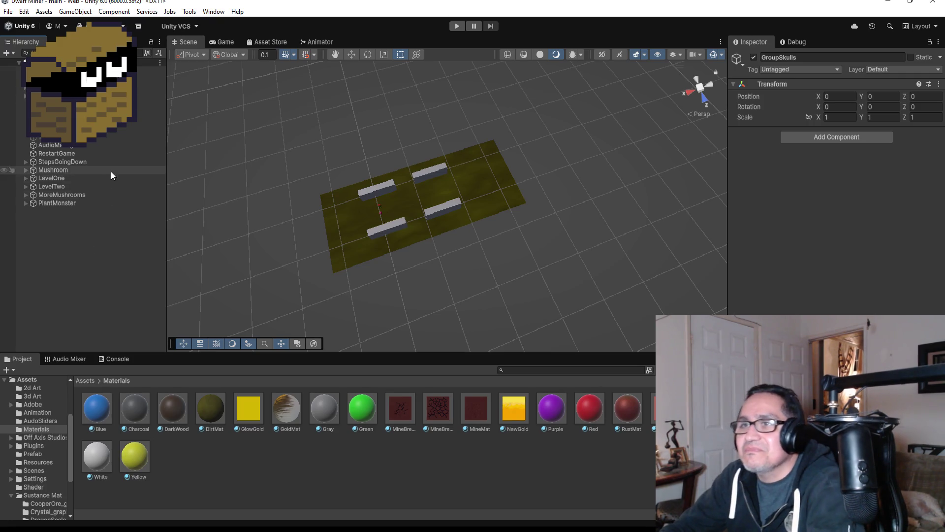
pyautogui.click(64, 162)
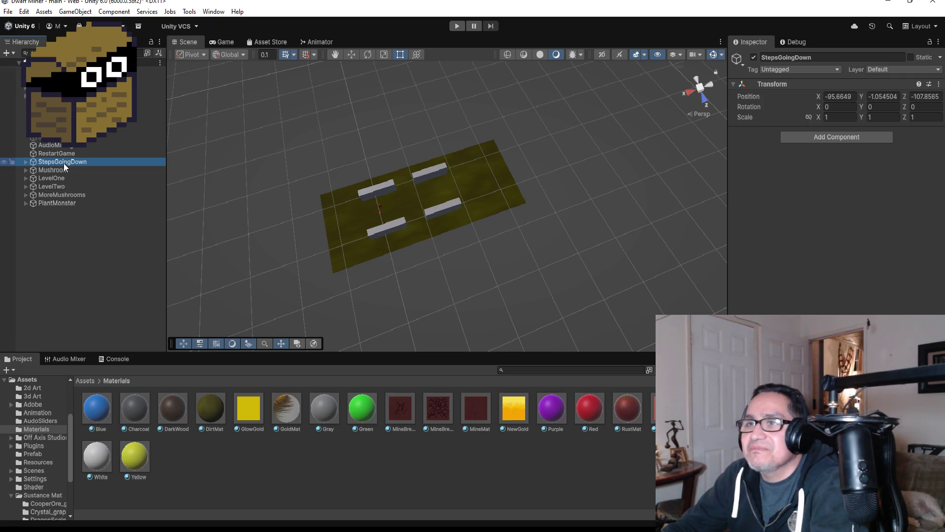
# - Duplicate StepsGoingDown, move the copy to the end of the Hierarchy, and frame it
pyautogui.click(25, 161)
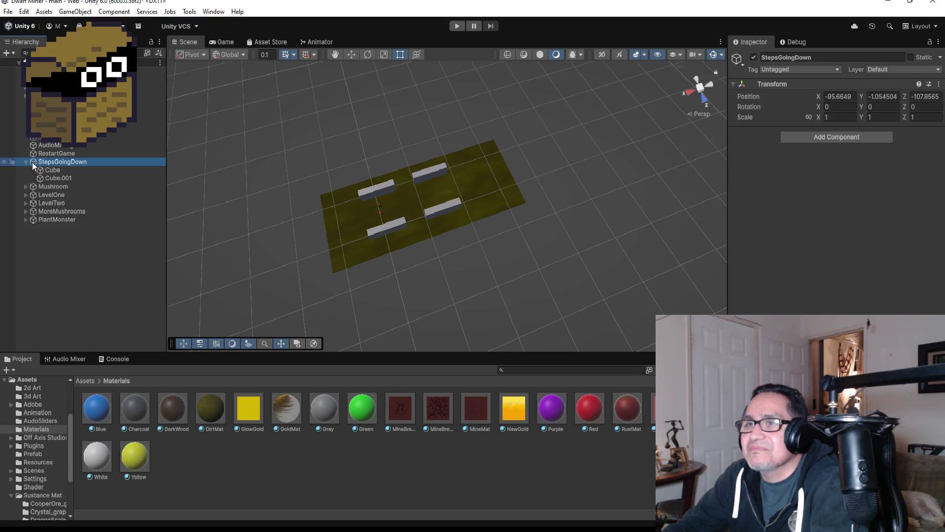
pyautogui.click(26, 162)
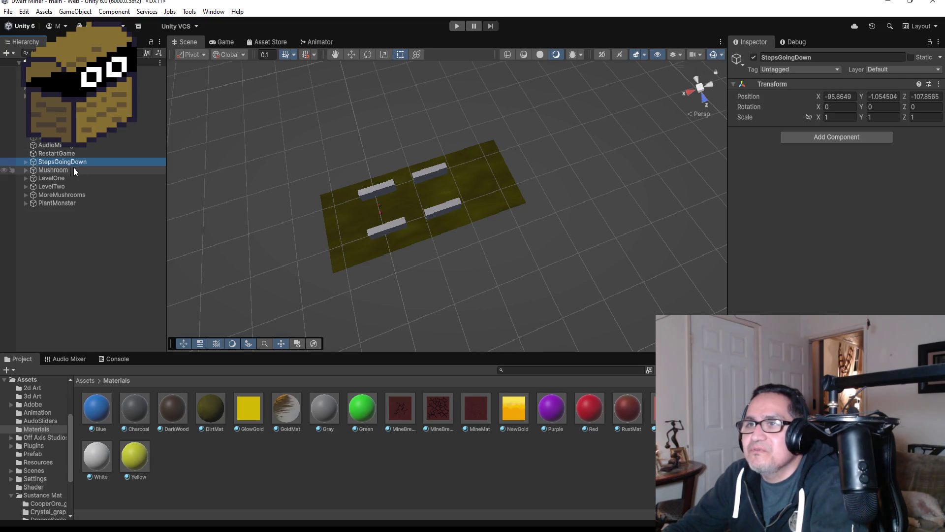
pyautogui.hotkey('ctrl', 'd')
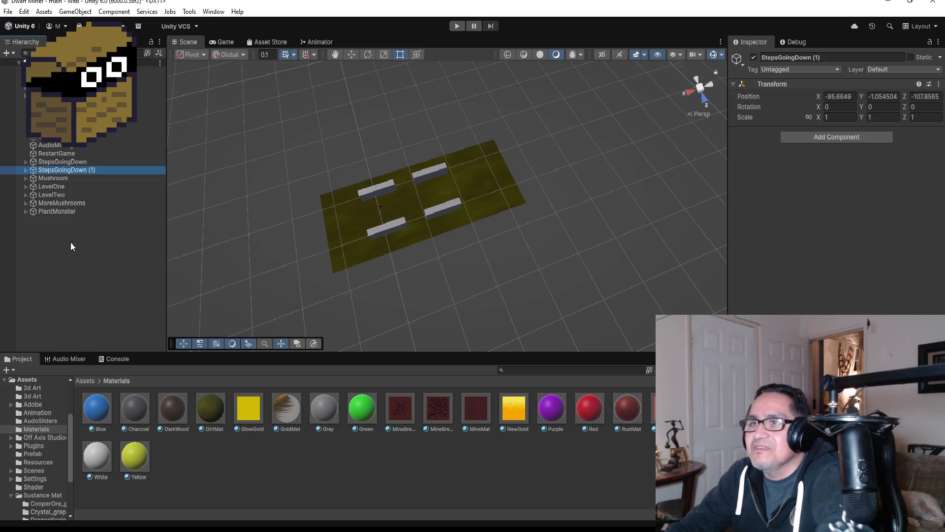
pyautogui.moveTo(70, 170); pyautogui.dragTo(64, 216)
pyautogui.scroll(-8, 423, 250)
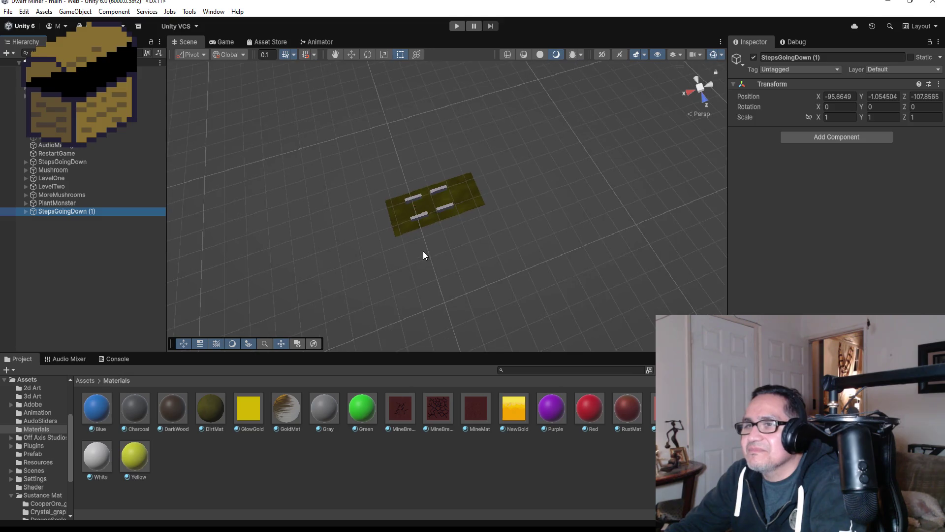
pyautogui.scroll(-5, 417, 246)
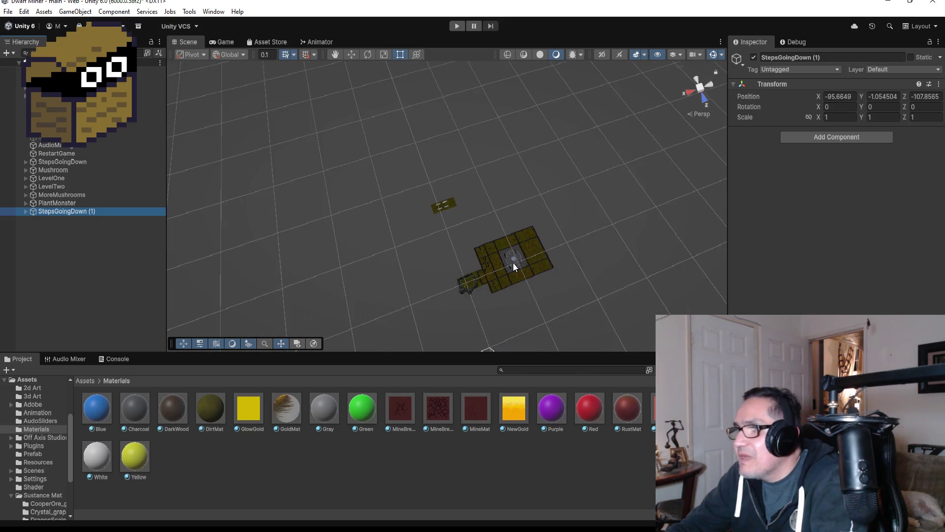
pyautogui.doubleClick(84, 211)
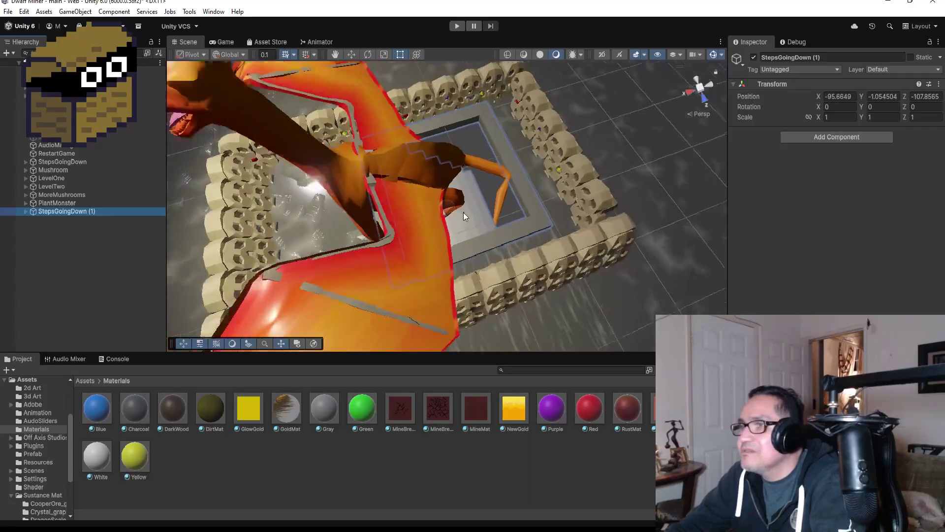
# - Drag StepsGoingDown (1) with the Move tool onto the LevelTwo plane at 2.22, -1.054504, -245.84
pyautogui.scroll(-10, 480, 217)
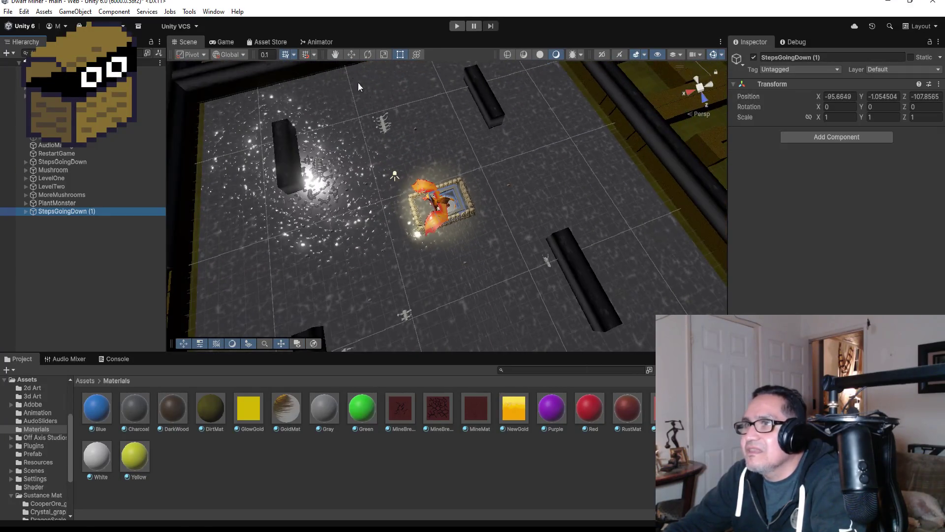
pyautogui.click(350, 56)
pyautogui.scroll(-10, 433, 157)
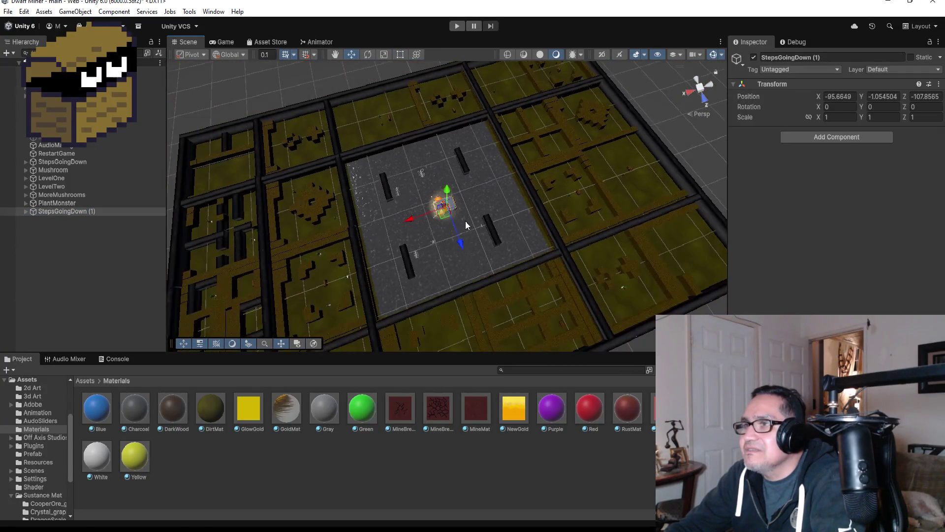
pyautogui.scroll(-5, 461, 229)
pyautogui.moveTo(462, 240)
pyautogui.mouseDown()
pyautogui.moveTo(395, 87)
pyautogui.moveTo(360, 79)
pyautogui.moveTo(268, 101)
pyautogui.mouseUp()
pyautogui.press('f')
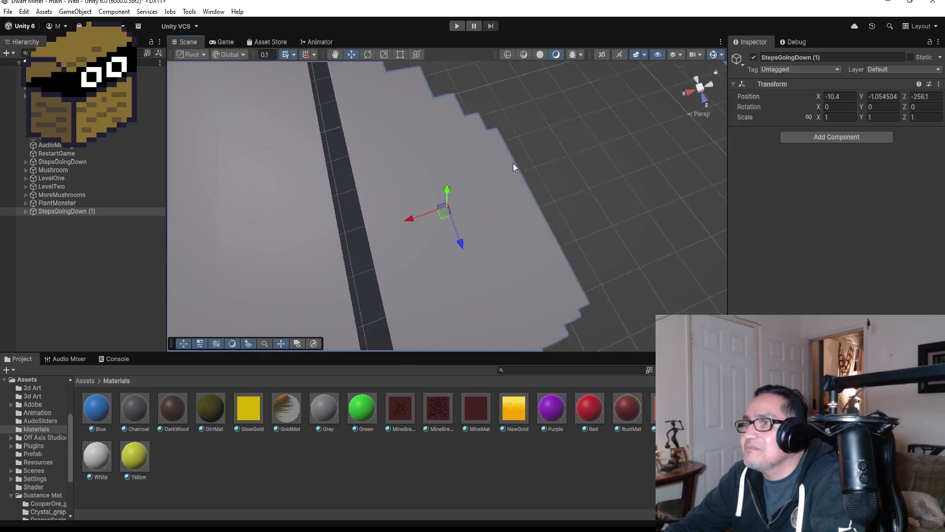
pyautogui.scroll(-10, 512, 209)
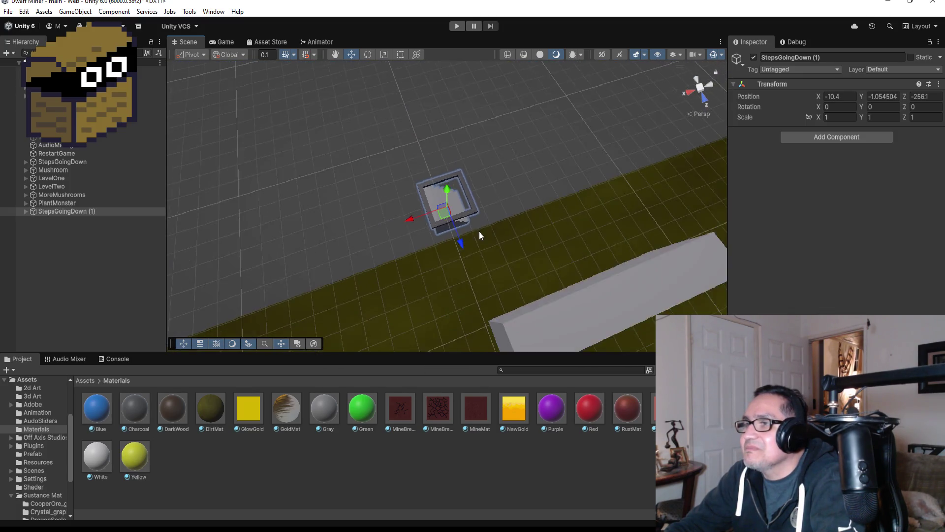
pyautogui.scroll(-3, 457, 237)
pyautogui.moveTo(458, 240)
pyautogui.mouseDown()
pyautogui.moveTo(490, 312)
pyautogui.moveTo(371, 319)
pyautogui.moveTo(346, 335)
pyautogui.mouseUp()
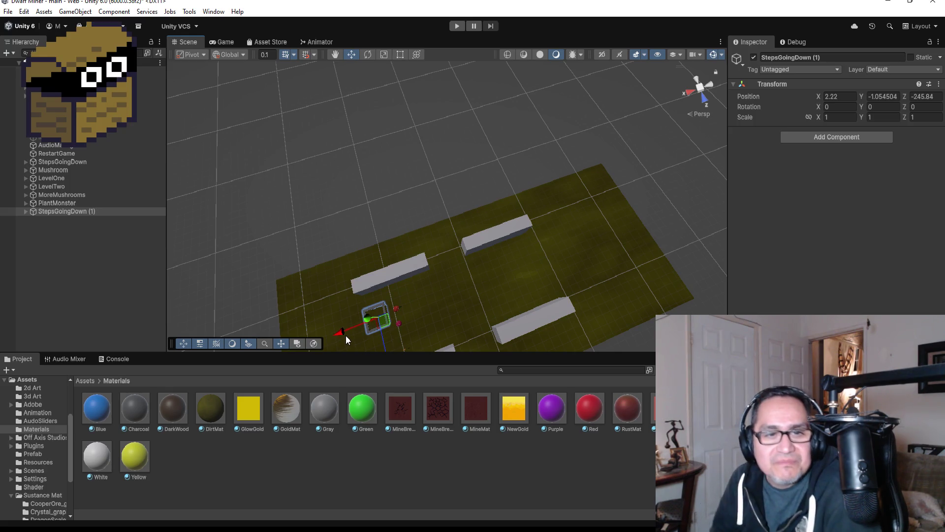
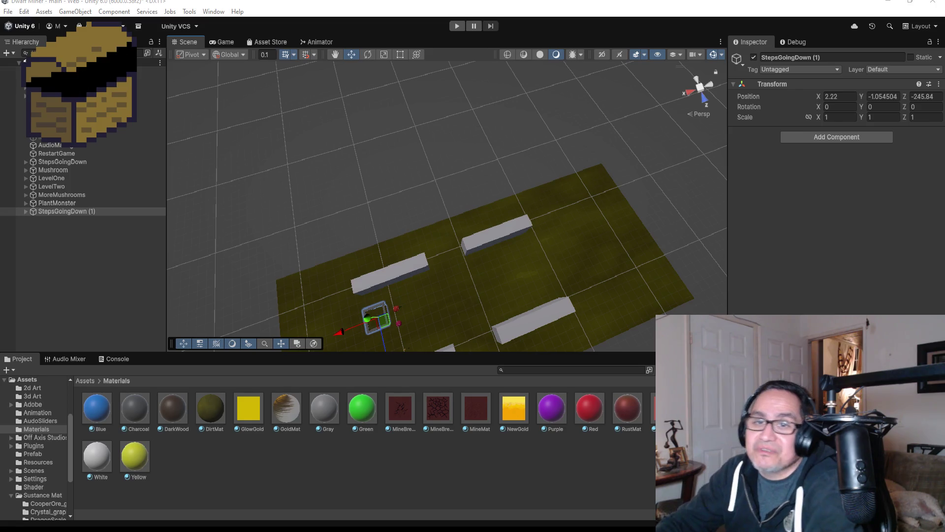
# - Frame StepsGoingDown (1), raise it to Position Y 0.85, and expand its child parts
pyautogui.doubleClick(79, 212)
pyautogui.scroll(-5, 571, 170)
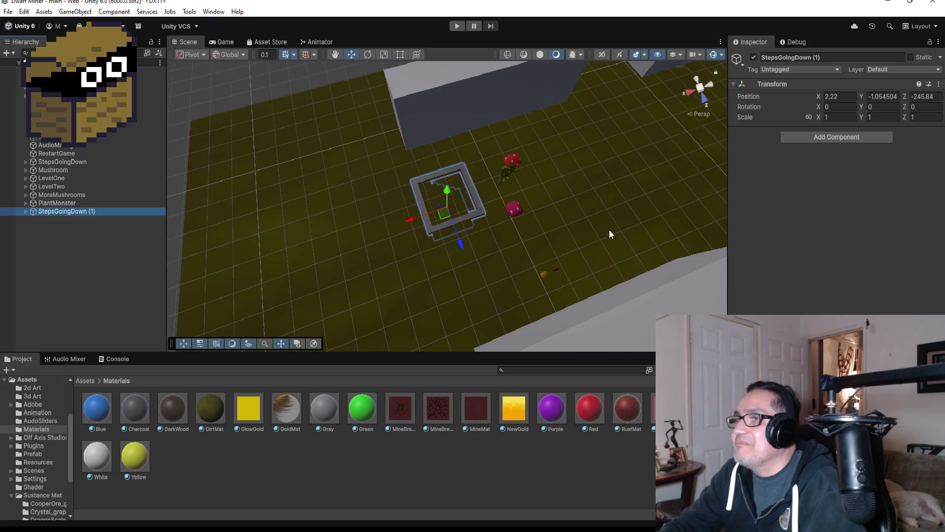
pyautogui.moveTo(588, 226)
pyautogui.mouseDown()
pyautogui.moveTo(532, 129)
pyautogui.moveTo(536, 156)
pyautogui.mouseUp()
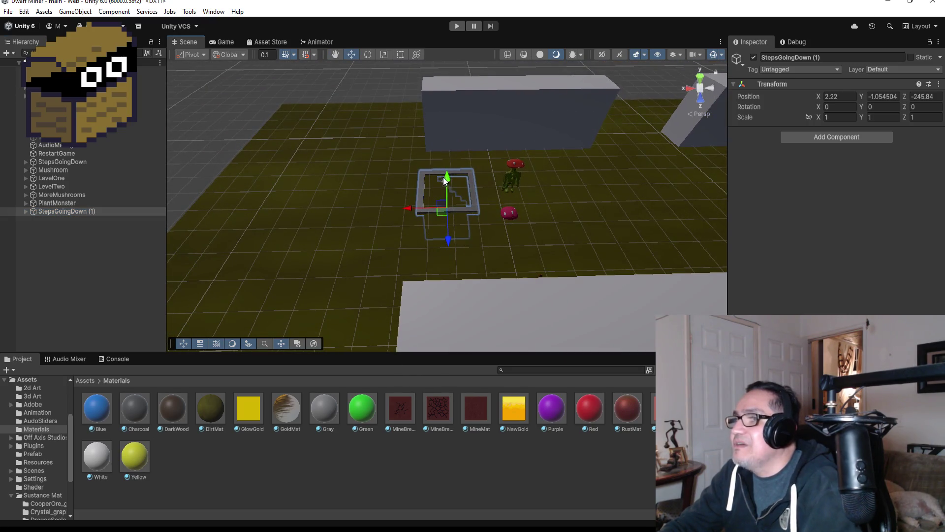
pyautogui.moveTo(446, 179); pyautogui.dragTo(451, 140)
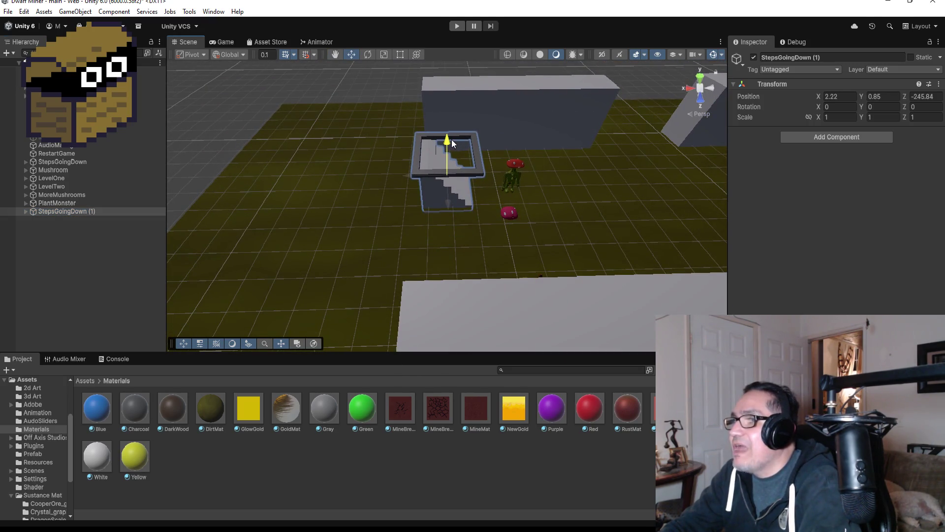
pyautogui.moveTo(582, 164)
pyautogui.mouseDown()
pyautogui.moveTo(353, 203)
pyautogui.moveTo(408, 188)
pyautogui.moveTo(376, 193)
pyautogui.mouseUp()
pyautogui.moveTo(433, 202)
pyautogui.mouseDown()
pyautogui.moveTo(545, 181)
pyautogui.moveTo(517, 237)
pyautogui.moveTo(519, 253)
pyautogui.moveTo(536, 258)
pyautogui.moveTo(536, 275)
pyautogui.mouseUp()
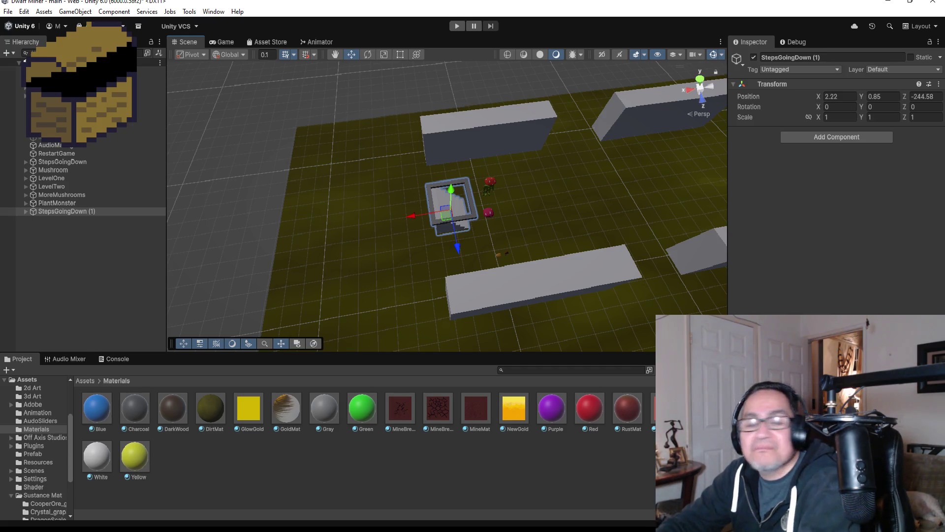
pyautogui.click(25, 213)
# - Delete the Cube.001 part from the StepsGoingDown (1) staircase
pyautogui.click(52, 228)
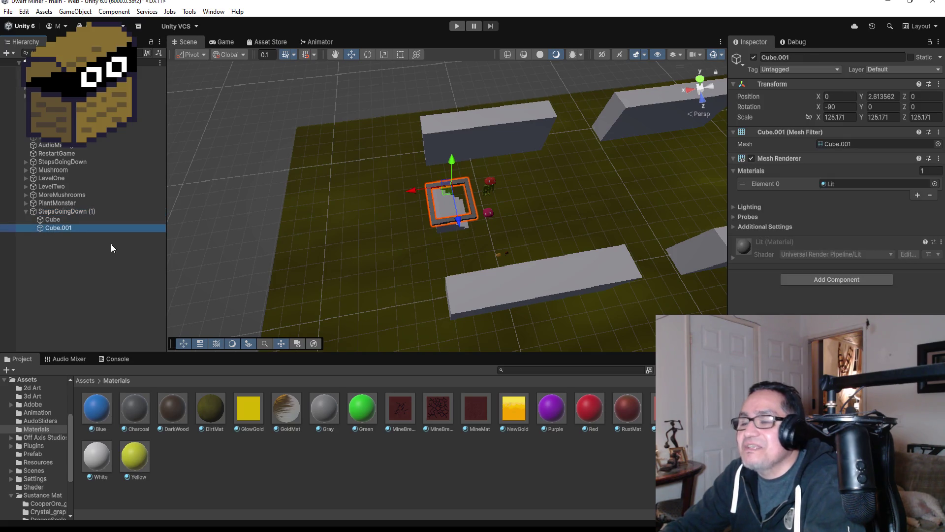
pyautogui.press('Delete')
pyautogui.scroll(2, 566, 191)
pyautogui.moveTo(566, 195)
pyautogui.mouseDown()
pyautogui.moveTo(532, 209)
pyautogui.moveTo(596, 204)
pyautogui.moveTo(741, 167)
pyautogui.moveTo(660, 123)
pyautogui.moveTo(617, 164)
pyautogui.mouseUp()
# - Duplicate the left HardWall as HardWall (4) and slide the copy to X 4.2
pyautogui.click(610, 155)
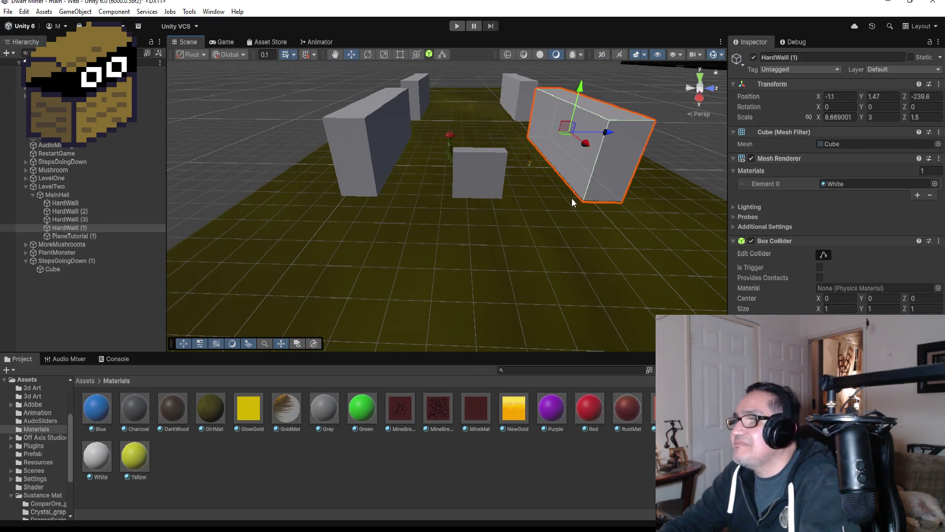
pyautogui.scroll(-3, 573, 196)
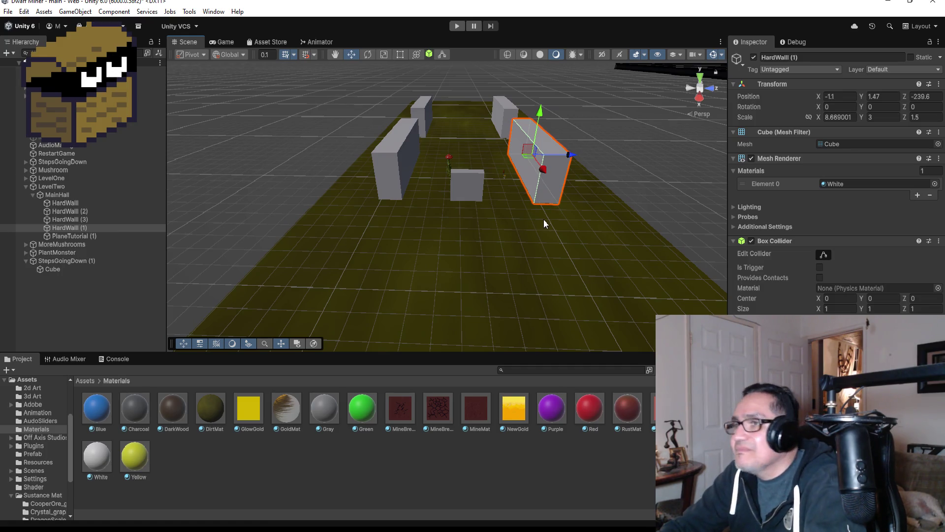
pyautogui.click(407, 164)
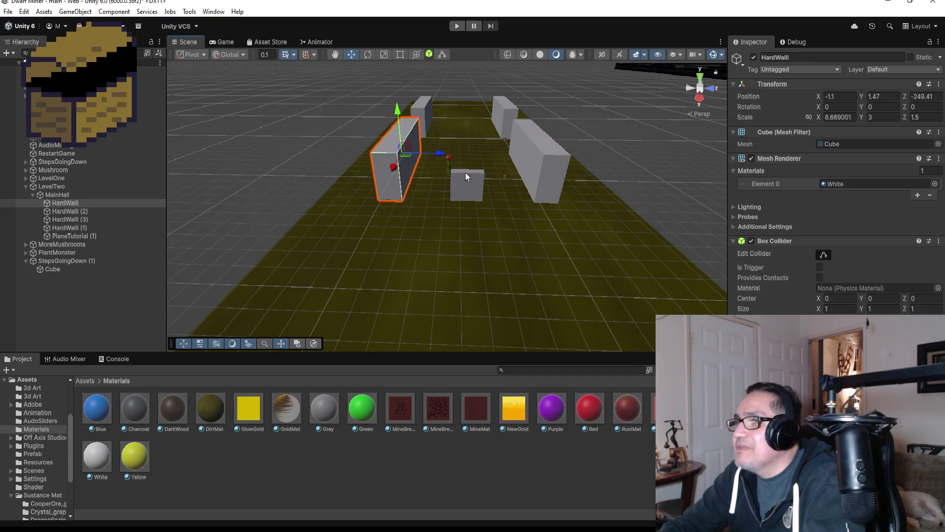
pyautogui.moveTo(461, 173)
pyautogui.mouseDown()
pyautogui.moveTo(488, 260)
pyautogui.moveTo(531, 244)
pyautogui.moveTo(460, 219)
pyautogui.mouseUp()
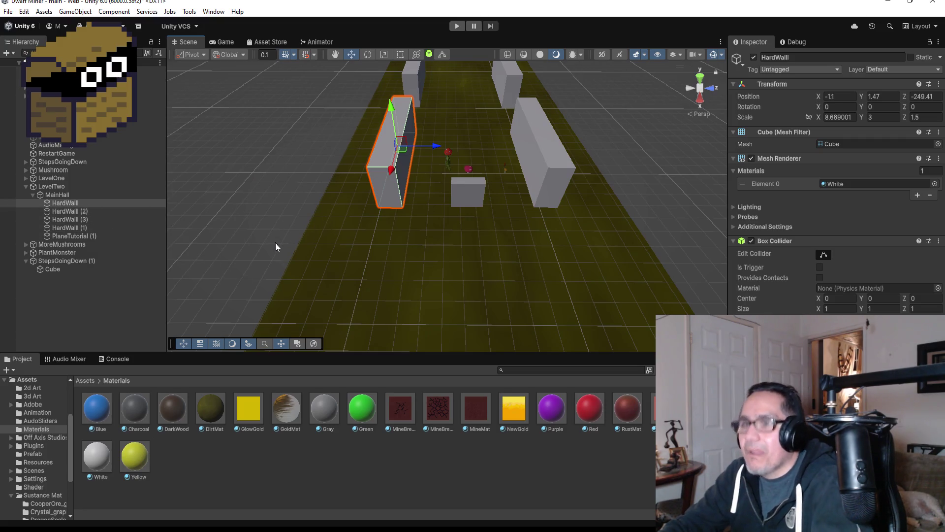
pyautogui.hotkey('ctrl', 'd')
pyautogui.moveTo(390, 170); pyautogui.dragTo(376, 231)
pyautogui.click(849, 119)
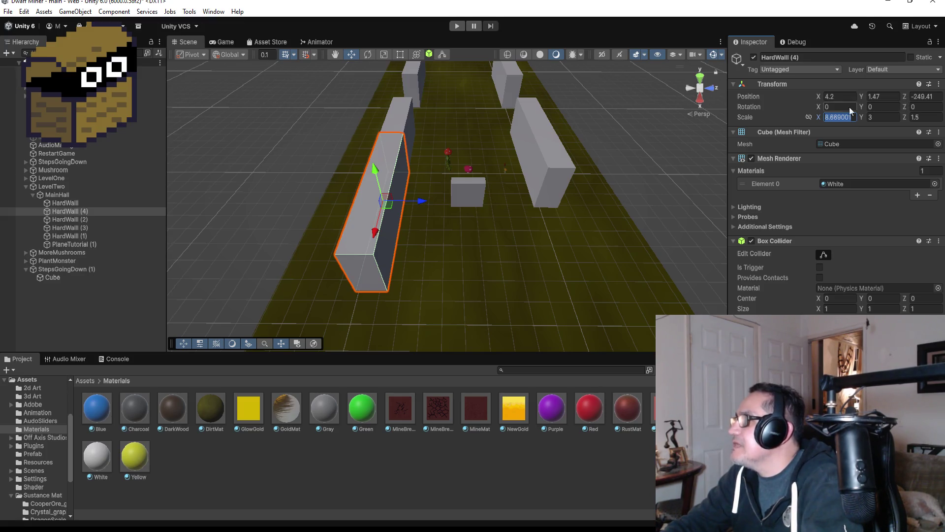
pyautogui.click(884, 106)
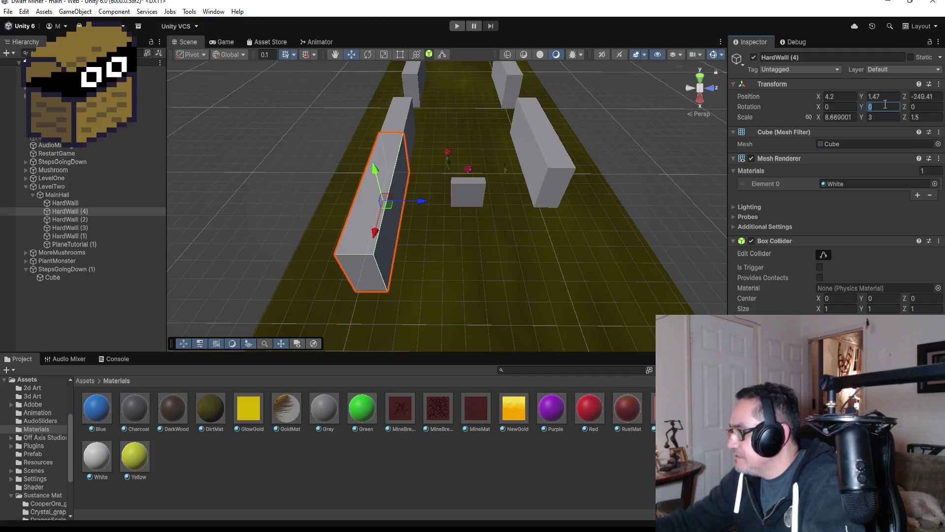
# - Rotate HardWall (4) to Y 90 and shrink it with the Rect Tool to about Scale X 3.6
pyautogui.write('9')
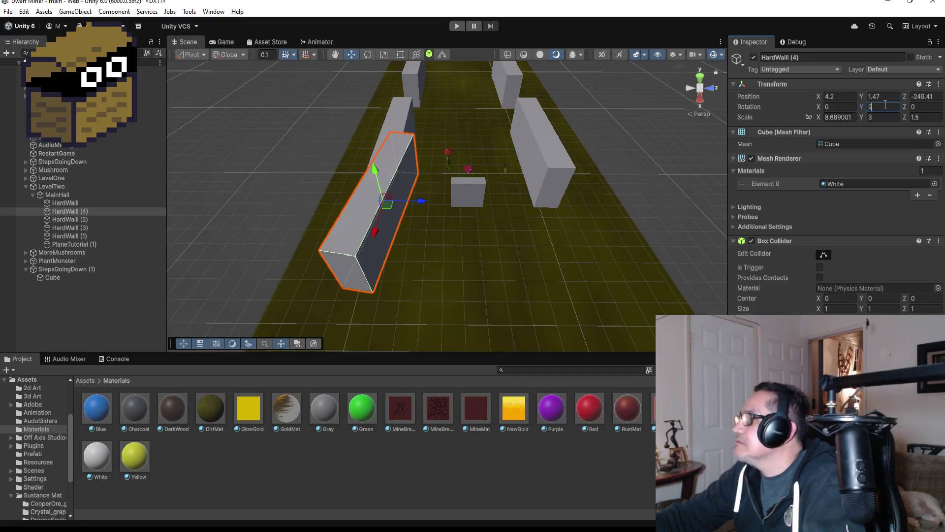
pyautogui.write('0')
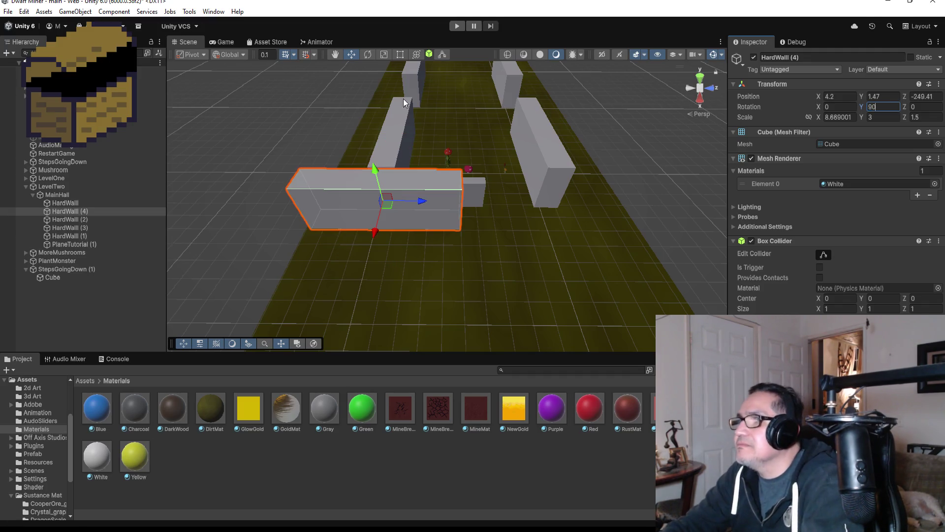
pyautogui.click(405, 56)
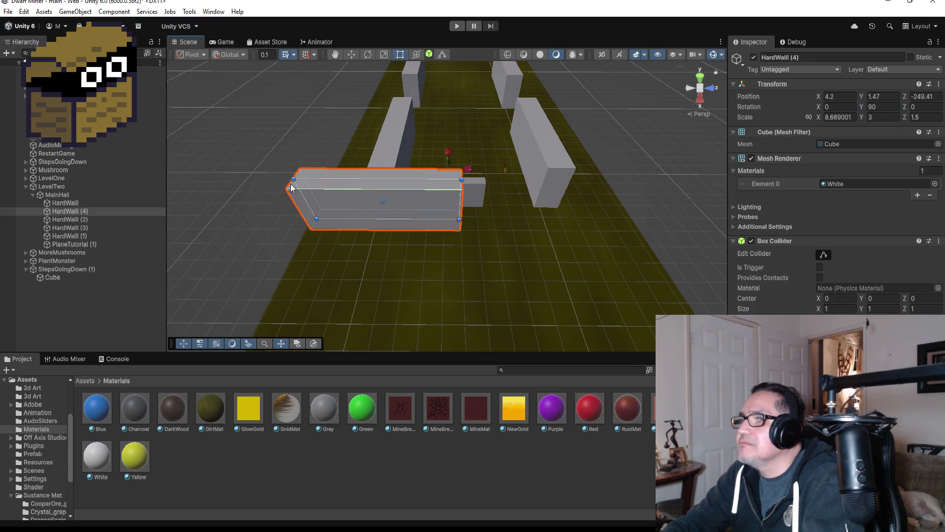
pyautogui.moveTo(303, 194); pyautogui.dragTo(395, 196)
pyautogui.scroll(3, 408, 201)
pyautogui.moveTo(536, 123)
pyautogui.keyDown('alt'); pyautogui.mouseDown()
pyautogui.moveTo(526, 153)
pyautogui.moveTo(422, 149)
pyautogui.mouseUp(); pyautogui.keyUp('alt')
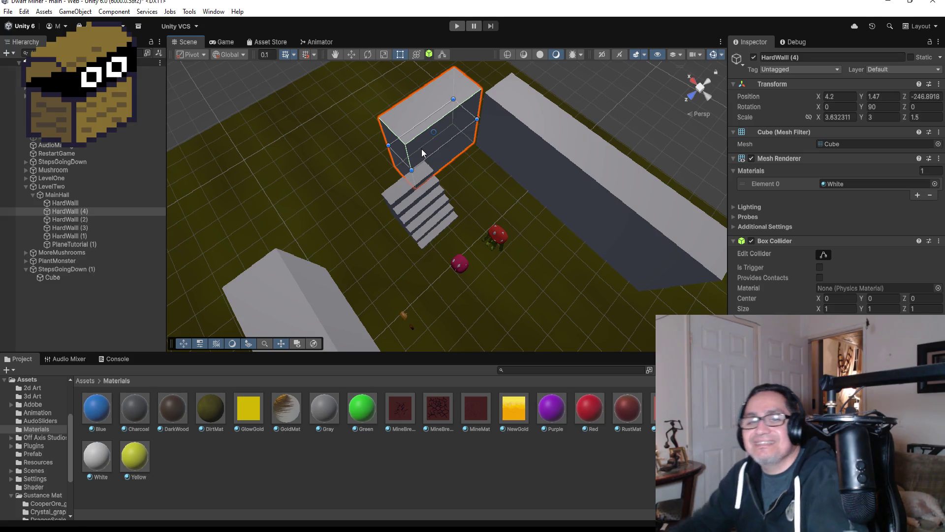
# - Vertex-snap HardWall (4) flush beside the staircase at X 2.45
pyautogui.scroll(4, 493, 129)
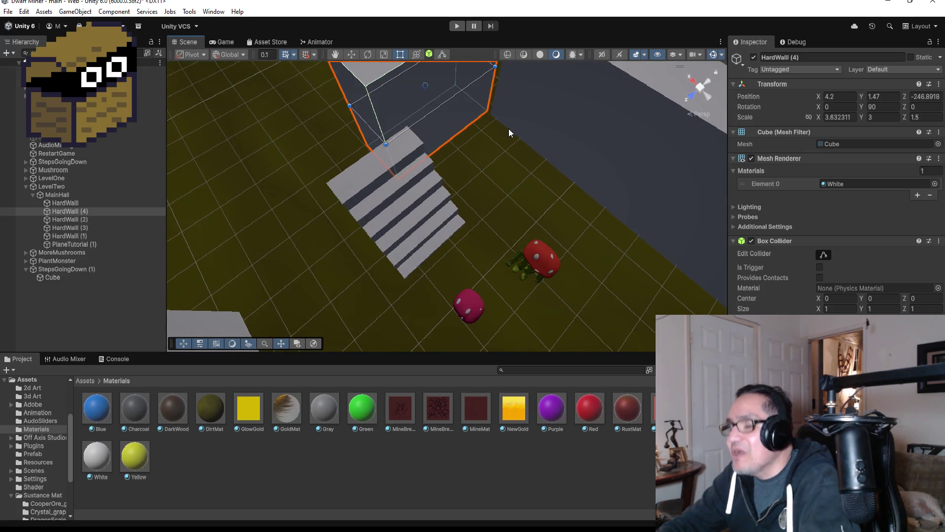
pyautogui.scroll(-4, 509, 128)
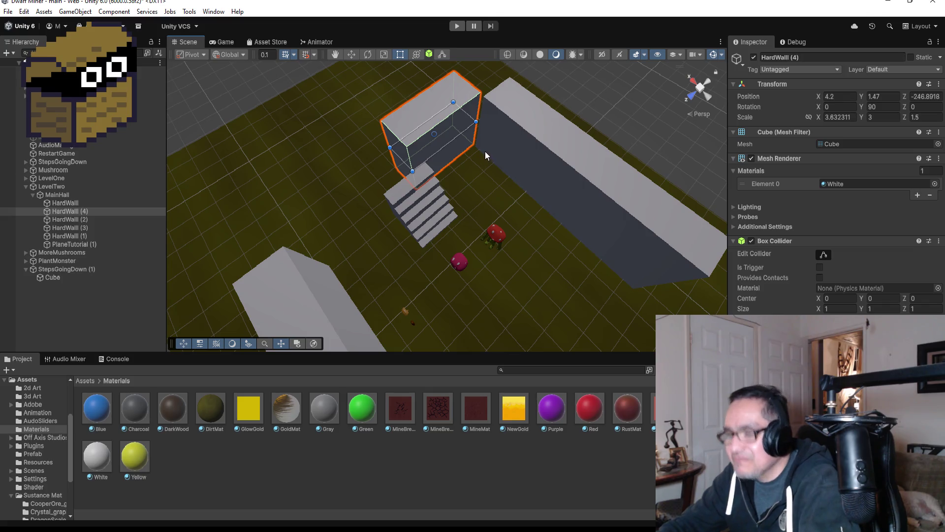
pyautogui.press('v')
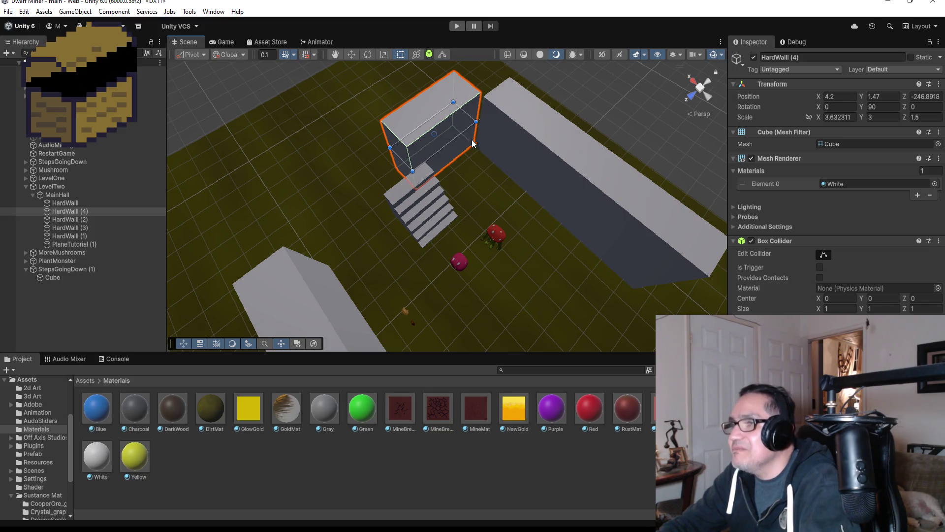
pyautogui.click(352, 55)
pyautogui.press('v')
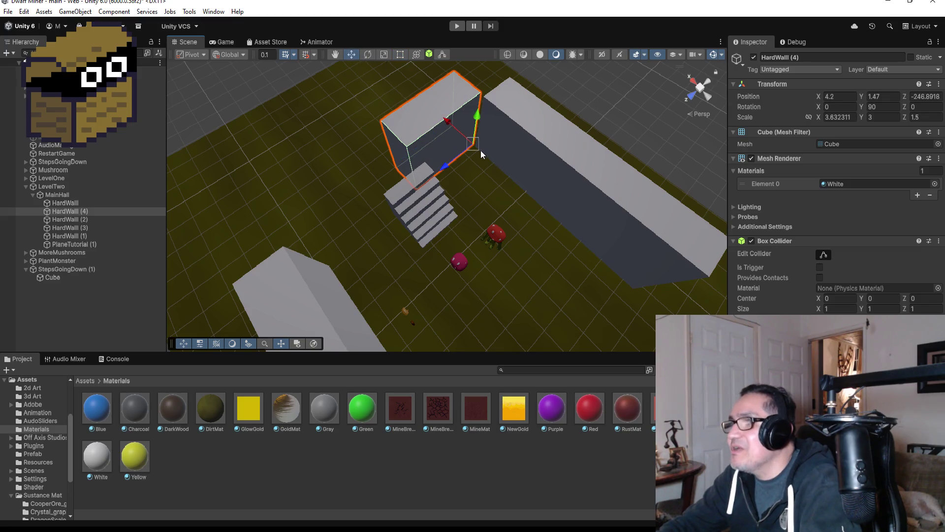
pyautogui.moveTo(474, 144); pyautogui.dragTo(488, 157)
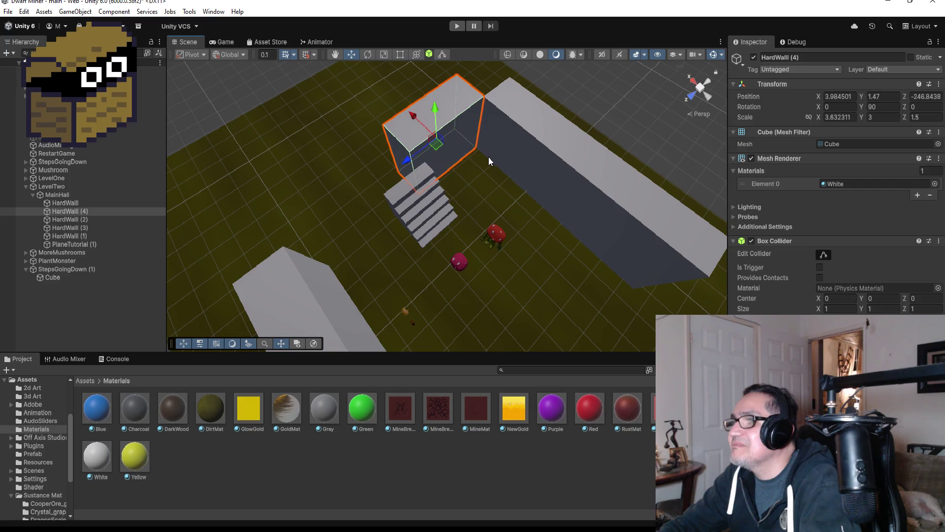
pyautogui.moveTo(435, 129); pyautogui.dragTo(443, 132)
# - Trim HardWall (4) with the Rect Tool to about Scale X 3.03
pyautogui.moveTo(509, 156); pyautogui.dragTo(430, 125)
pyautogui.scroll(3, 445, 131)
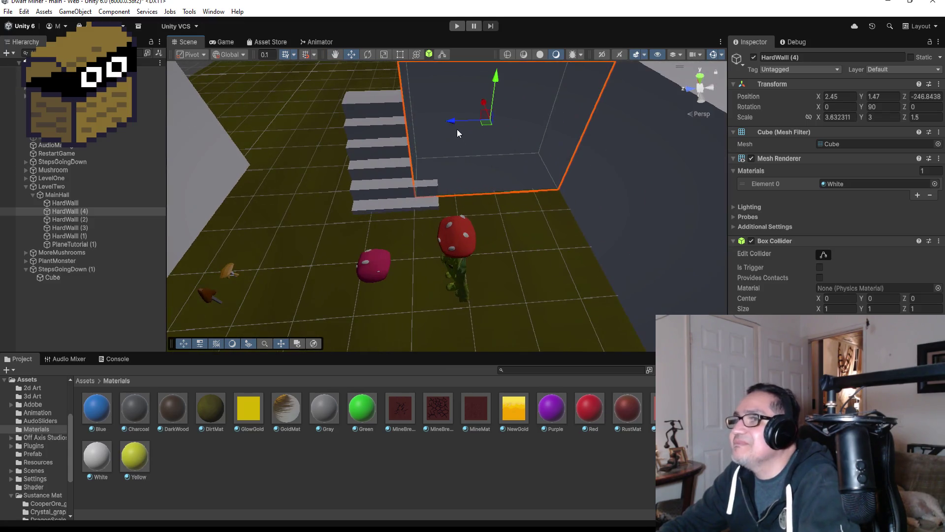
pyautogui.click(400, 55)
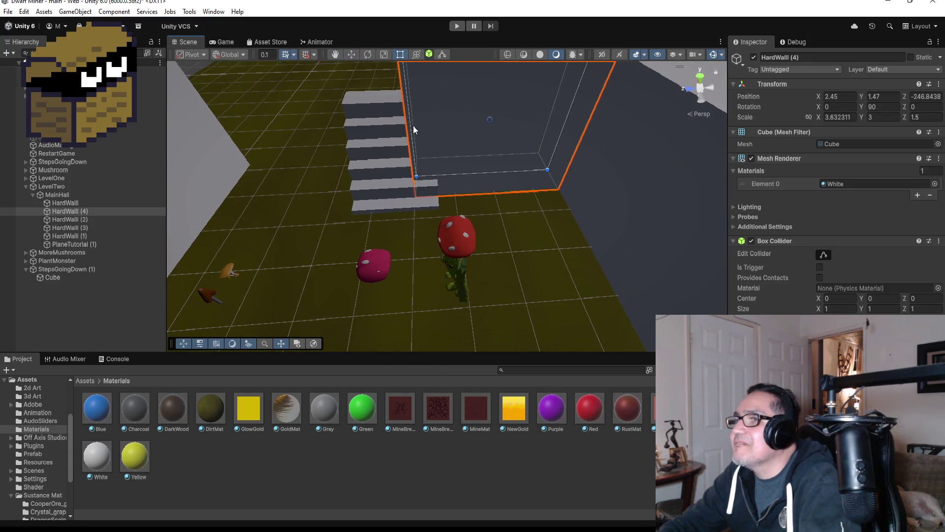
pyautogui.moveTo(408, 125); pyautogui.dragTo(436, 127)
pyautogui.scroll(-3, 463, 158)
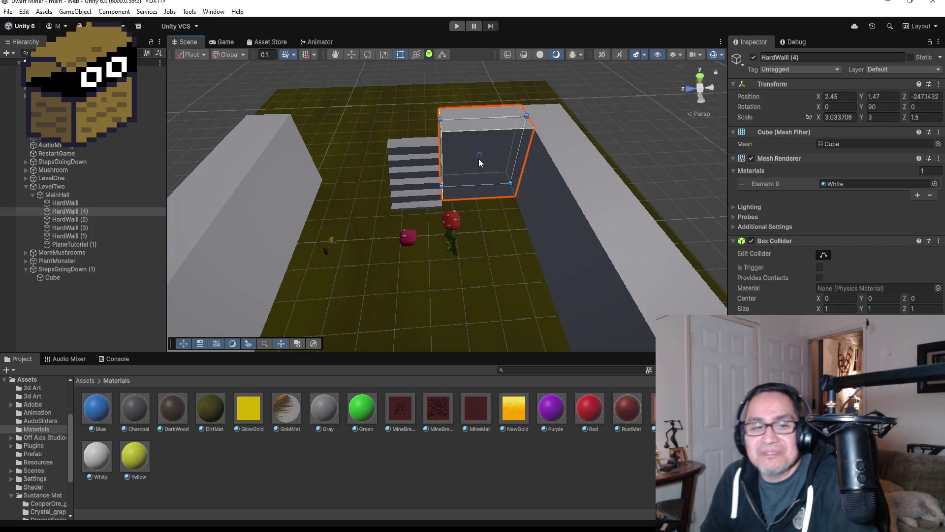
# - Duplicate HardWall (4) as HardWall (5) and vertex-snap it against the other side of the stairs
pyautogui.click(81, 211)
pyautogui.hotkey('ctrl', 'd')
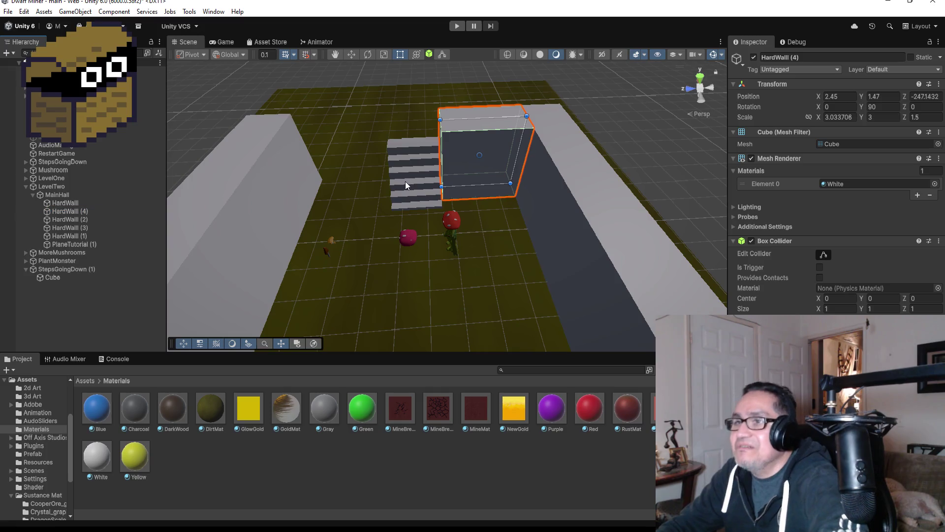
pyautogui.click(351, 52)
pyautogui.moveTo(440, 164)
pyautogui.mouseDown()
pyautogui.moveTo(295, 150)
pyautogui.moveTo(316, 153)
pyautogui.moveTo(320, 171)
pyautogui.moveTo(384, 197)
pyautogui.moveTo(495, 274)
pyautogui.moveTo(665, 242)
pyautogui.mouseUp()
pyautogui.press('v')
pyautogui.moveTo(559, 228)
pyautogui.mouseDown()
pyautogui.moveTo(545, 152)
pyautogui.moveTo(375, 169)
pyautogui.moveTo(403, 167)
pyautogui.mouseUp()
# - Widen HardWall (5) slightly with the Rect Tool to X scale 3.19
pyautogui.scroll(5, 352, 165)
pyautogui.click(402, 54)
pyautogui.moveTo(360, 168); pyautogui.dragTo(365, 166)
pyautogui.moveTo(422, 170)
pyautogui.mouseDown()
pyautogui.moveTo(391, 92)
pyautogui.moveTo(386, 109)
pyautogui.mouseUp()
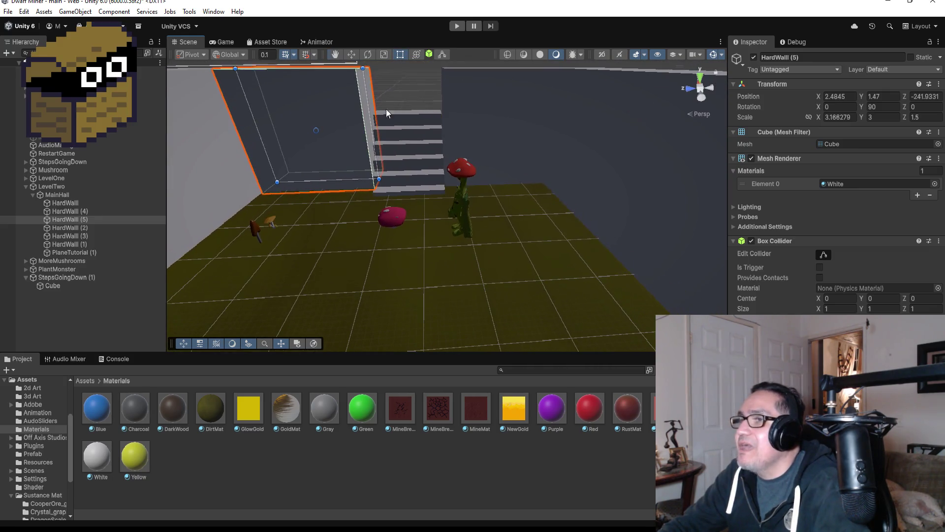
# - Frame the stairs Cube and raise it to about Y 0.1 above the floor
pyautogui.click(409, 129)
pyautogui.press('f')
pyautogui.scroll(3, 463, 162)
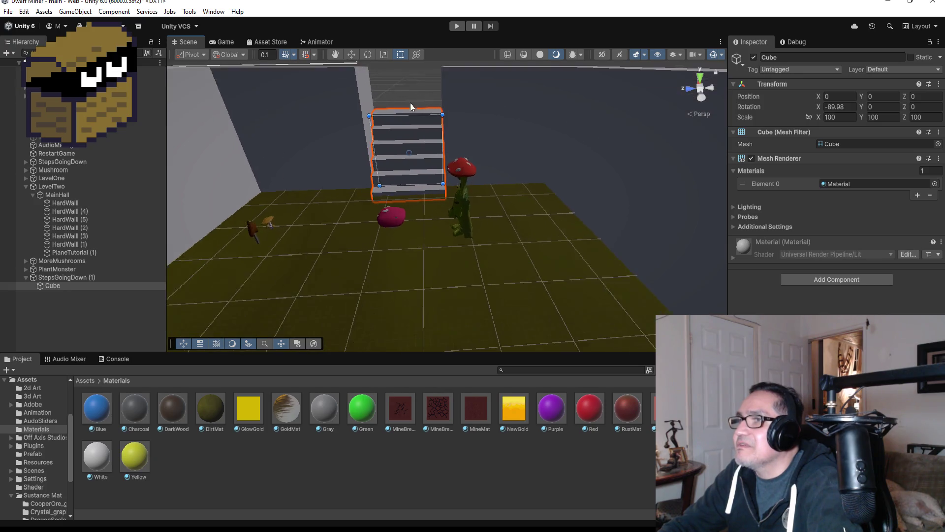
pyautogui.click(351, 54)
pyautogui.moveTo(396, 94)
pyautogui.mouseDown()
pyautogui.moveTo(397, 83)
pyautogui.moveTo(398, 93)
pyautogui.mouseUp()
pyautogui.scroll(-8, 483, 138)
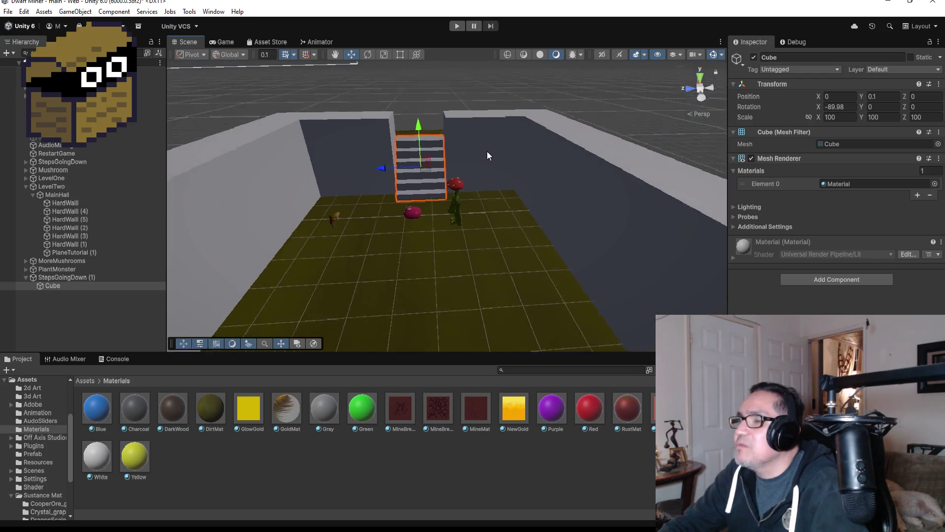
# - Orbit around the stairs to inspect them and select HardWall (5)
pyautogui.moveTo(398, 218)
pyautogui.mouseDown()
pyautogui.moveTo(777, 276)
pyautogui.moveTo(878, 217)
pyautogui.moveTo(508, 256)
pyautogui.moveTo(512, 276)
pyautogui.moveTo(627, 276)
pyautogui.moveTo(513, 244)
pyautogui.mouseUp()
pyautogui.moveTo(416, 202)
pyautogui.mouseDown()
pyautogui.moveTo(477, 238)
pyautogui.moveTo(635, 177)
pyautogui.mouseUp()
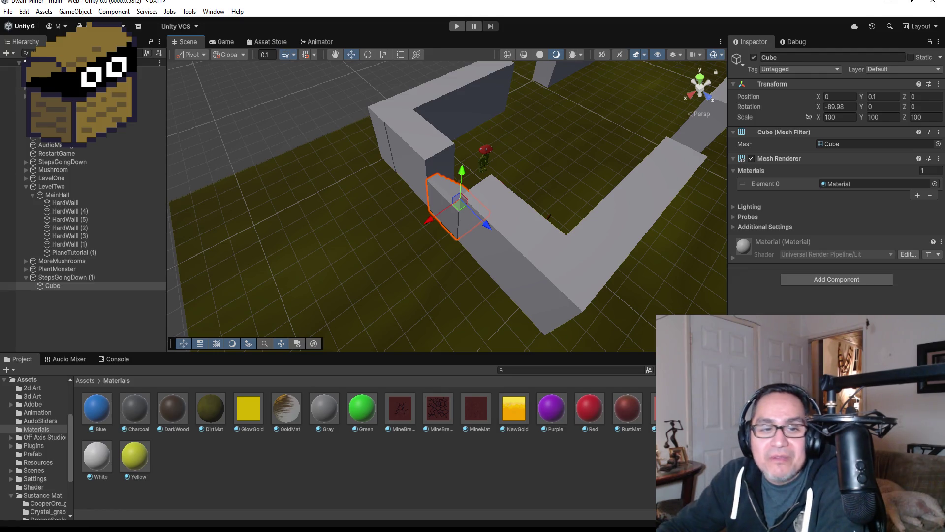
pyautogui.scroll(3, 562, 170)
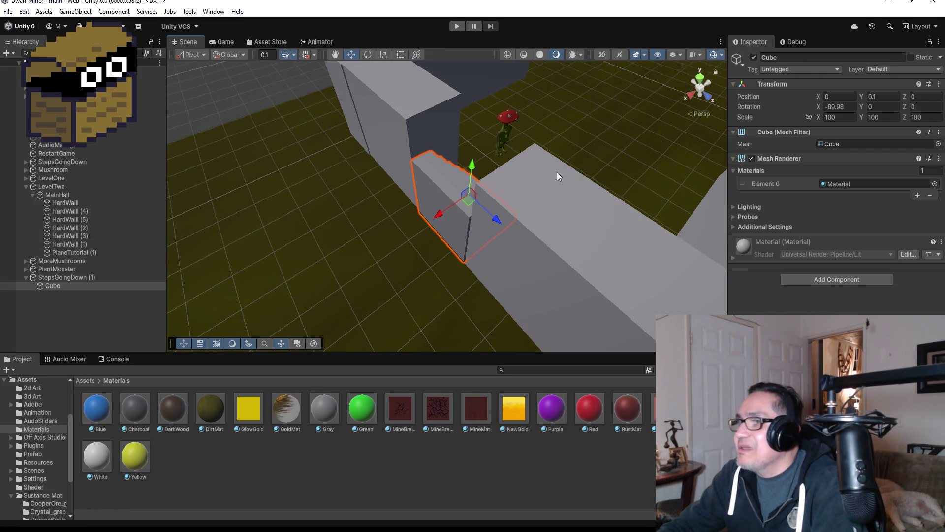
pyautogui.moveTo(544, 169)
pyautogui.mouseDown()
pyautogui.moveTo(648, 131)
pyautogui.moveTo(607, 130)
pyautogui.moveTo(584, 185)
pyautogui.mouseUp()
pyautogui.click(583, 185)
# - Move HardWall (4) along Z and vertex-snap it flush against the stairs
pyautogui.moveTo(487, 92); pyautogui.dragTo(433, 138)
pyautogui.click(397, 130)
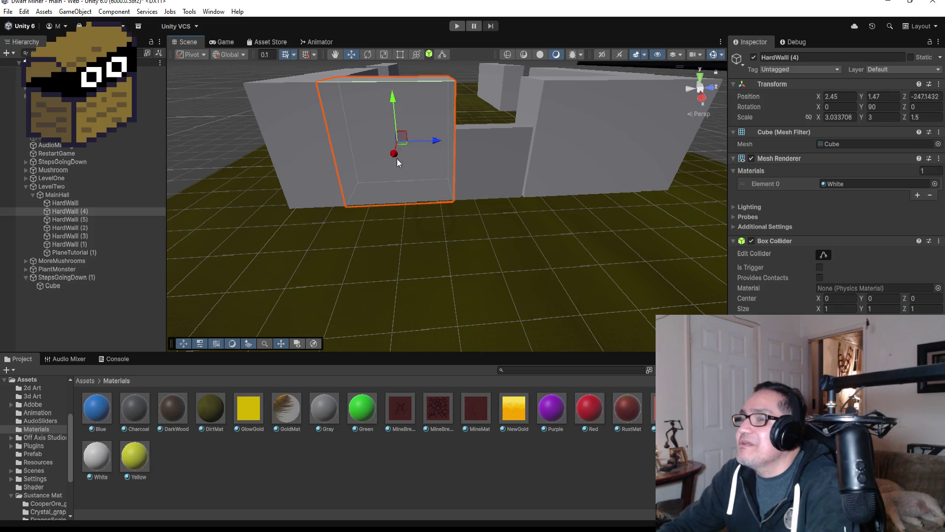
pyautogui.moveTo(481, 158)
pyautogui.mouseDown()
pyautogui.moveTo(517, 140)
pyautogui.moveTo(272, 126)
pyautogui.moveTo(380, 134)
pyautogui.mouseUp()
pyautogui.click(360, 226)
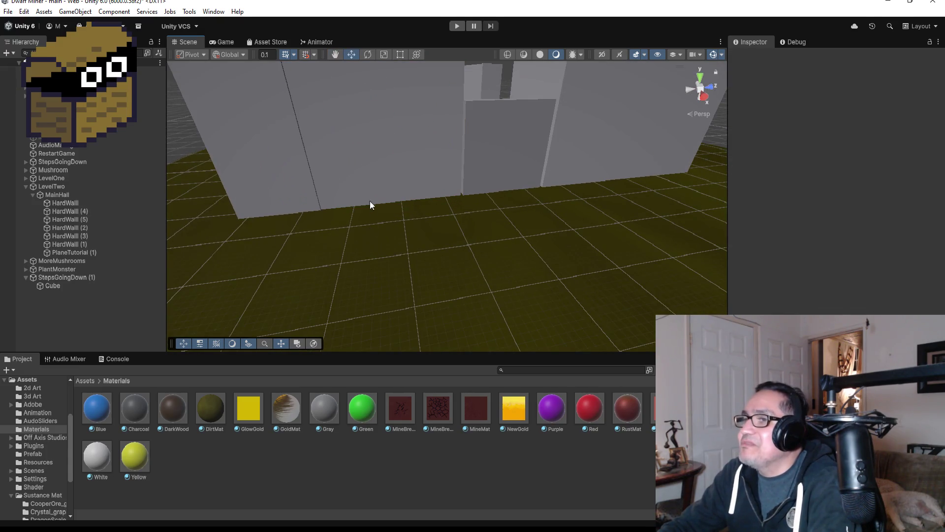
pyautogui.click(355, 155)
pyautogui.moveTo(428, 123); pyautogui.dragTo(437, 120)
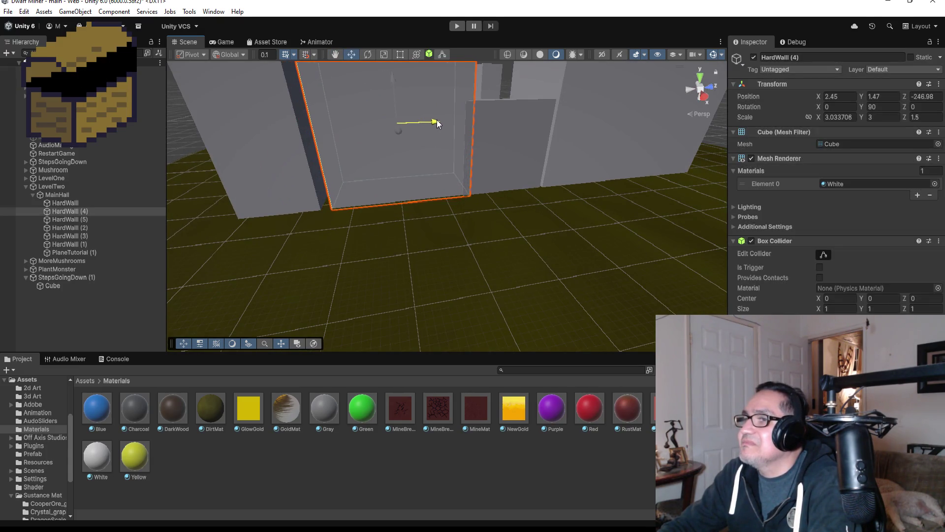
pyautogui.press('v')
pyautogui.moveTo(320, 211); pyautogui.dragTo(329, 205)
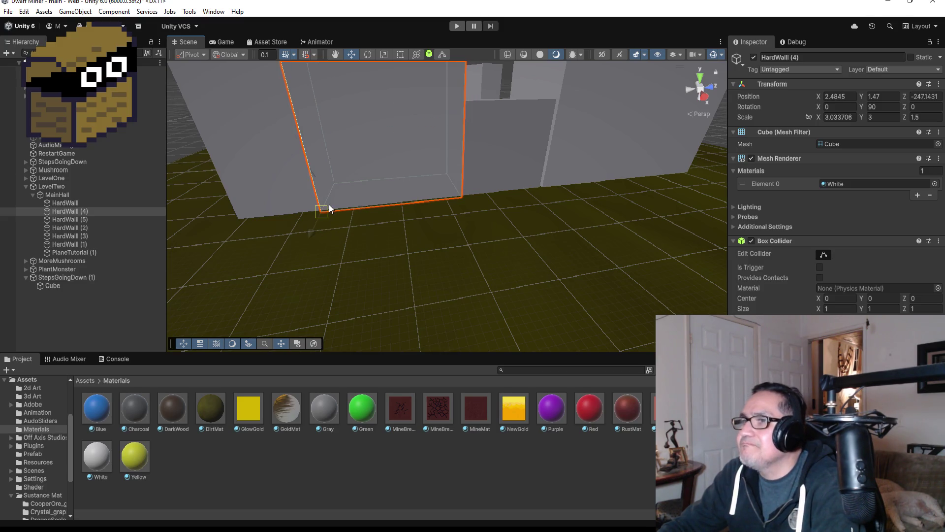
pyautogui.press('f')
# - Nudge HardWall (2) and HardWall (3) along X, moving HardWall (3) from -14.48 to -13.16
pyautogui.click(505, 190)
pyautogui.moveTo(505, 190)
pyautogui.mouseDown()
pyautogui.moveTo(589, 149)
pyautogui.moveTo(544, 153)
pyautogui.moveTo(338, 270)
pyautogui.mouseUp()
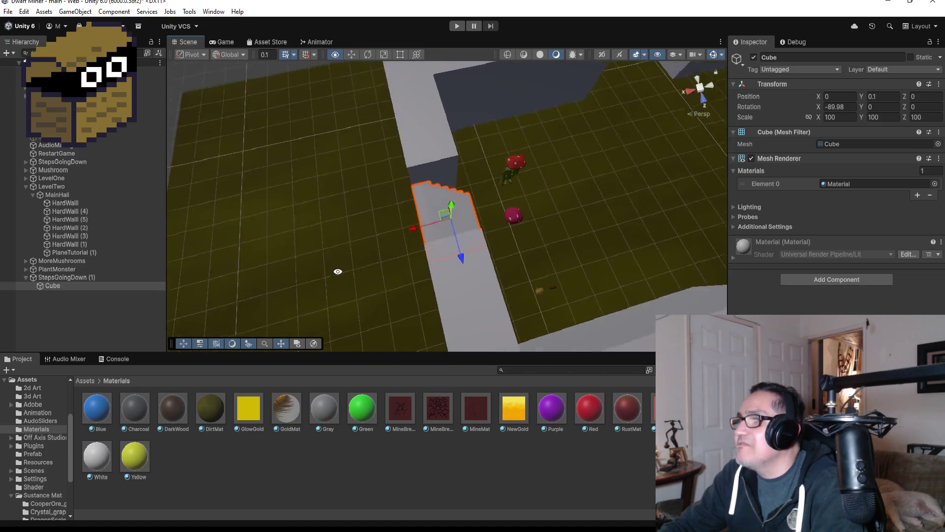
pyautogui.moveTo(608, 186); pyautogui.dragTo(398, 166)
pyautogui.scroll(-10, 518, 221)
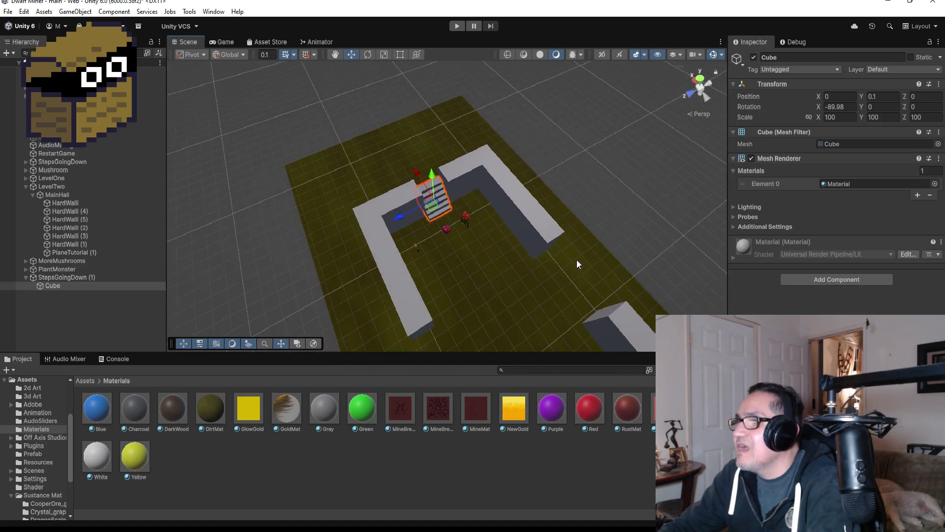
pyautogui.click(472, 309)
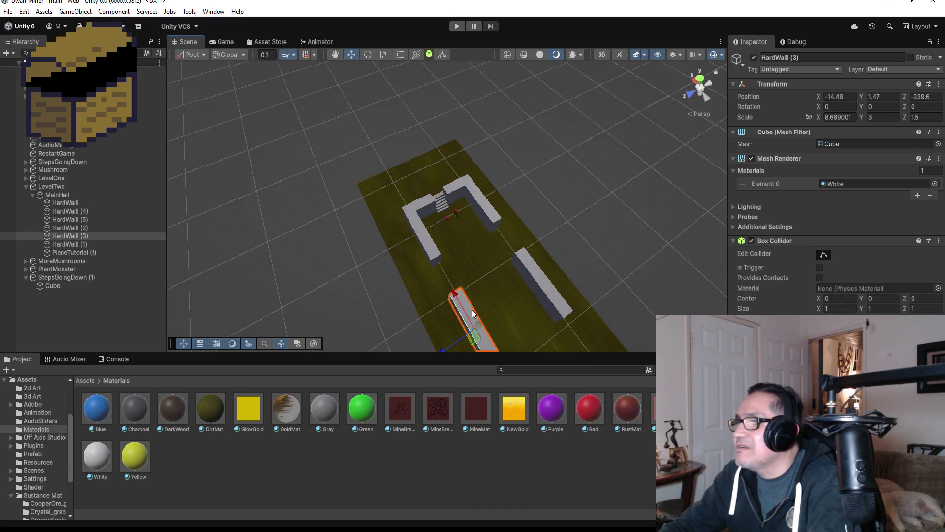
pyautogui.moveTo(455, 292); pyautogui.dragTo(450, 282)
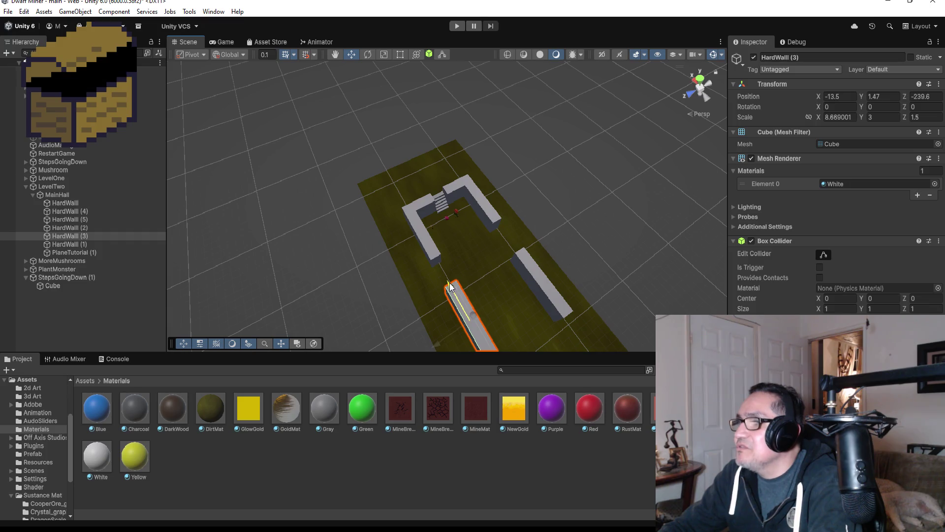
pyautogui.click(529, 261)
pyautogui.moveTo(517, 254); pyautogui.dragTo(509, 251)
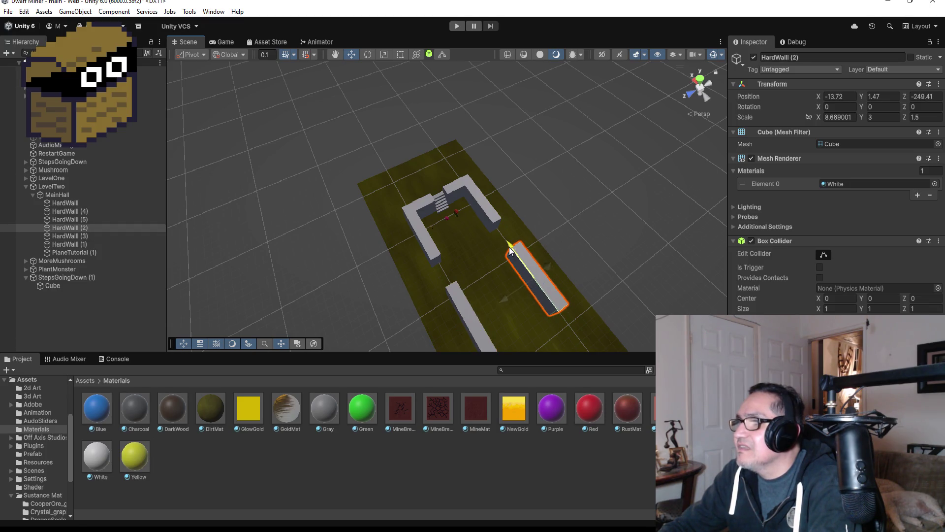
pyautogui.click(459, 299)
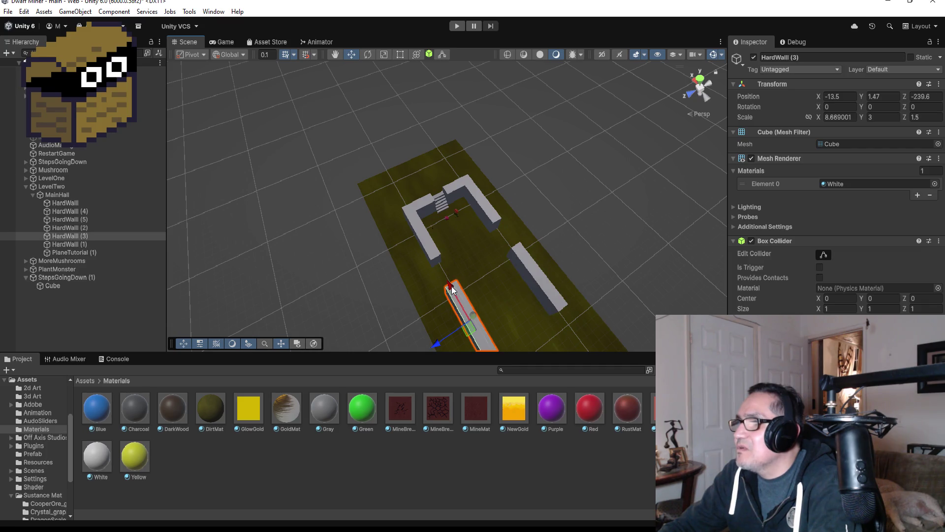
pyautogui.moveTo(451, 286); pyautogui.dragTo(451, 284)
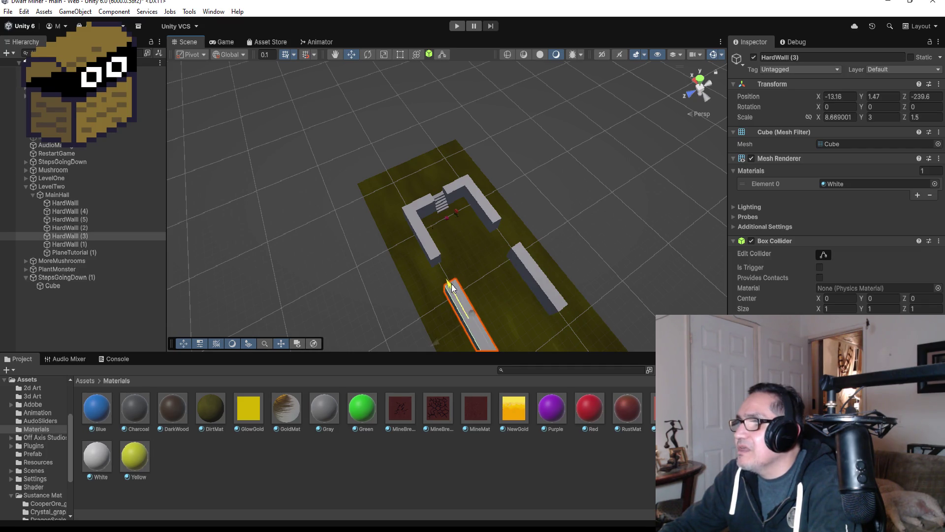
pyautogui.scroll(-3, 501, 294)
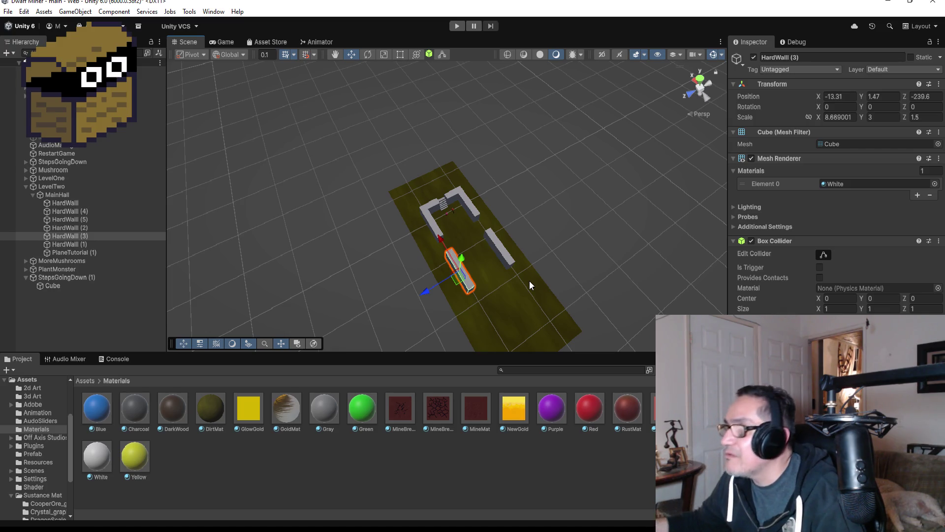
# - Frame the plant monster and slide it sideways along X across the floor
pyautogui.scroll(4, 497, 297)
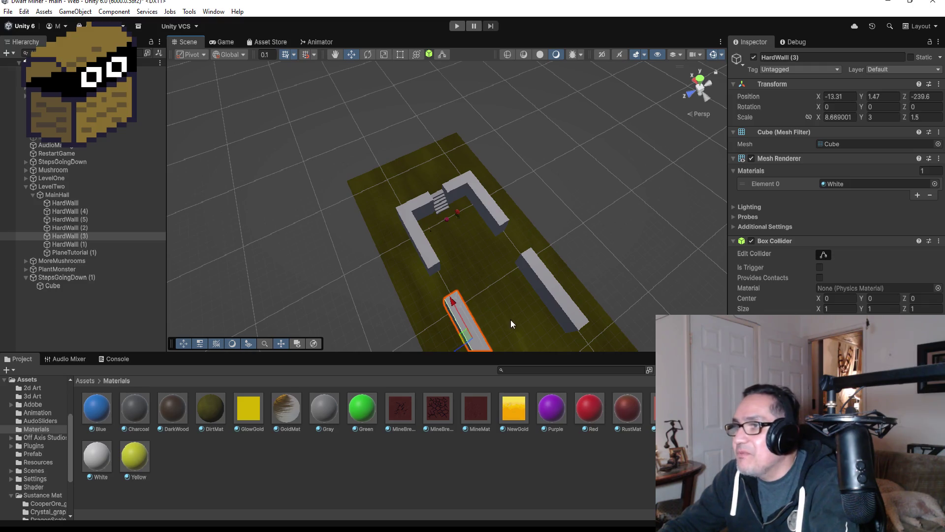
pyautogui.scroll(2, 510, 310)
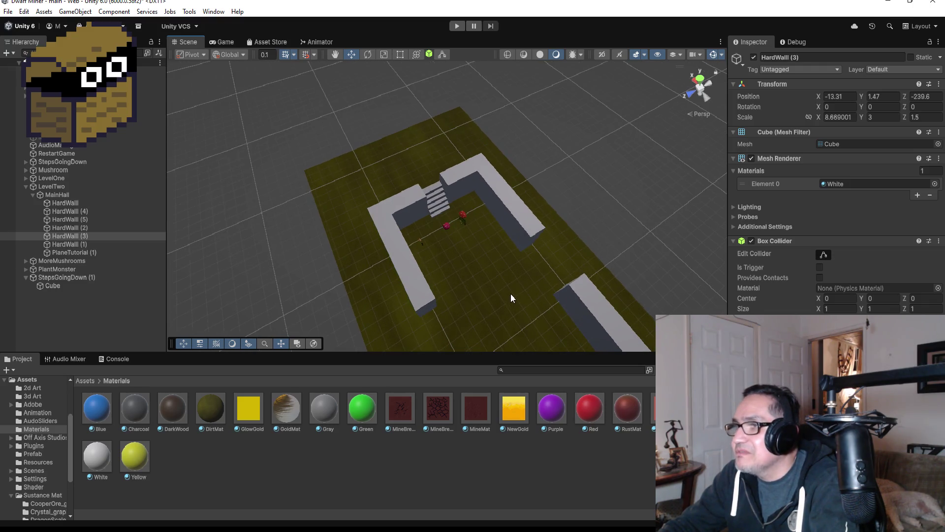
pyautogui.press('f')
pyautogui.scroll(-5, 512, 289)
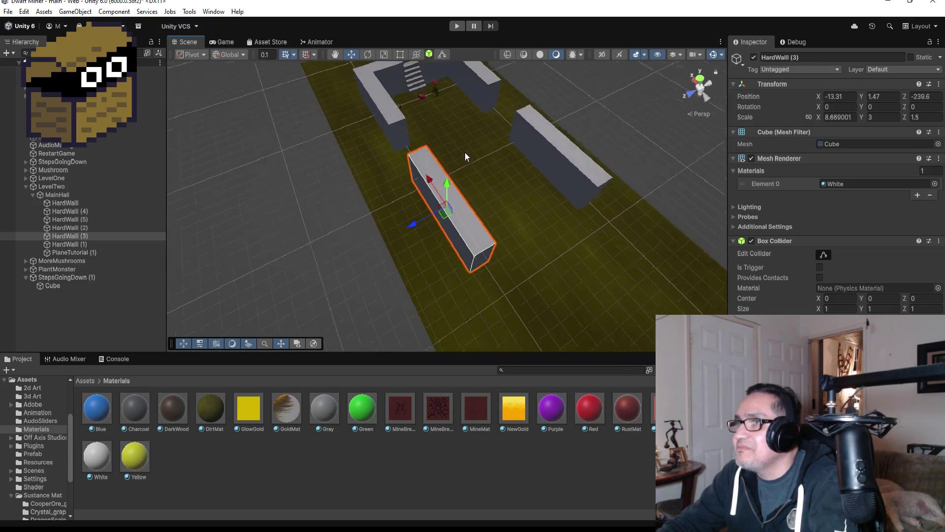
pyautogui.click(436, 96)
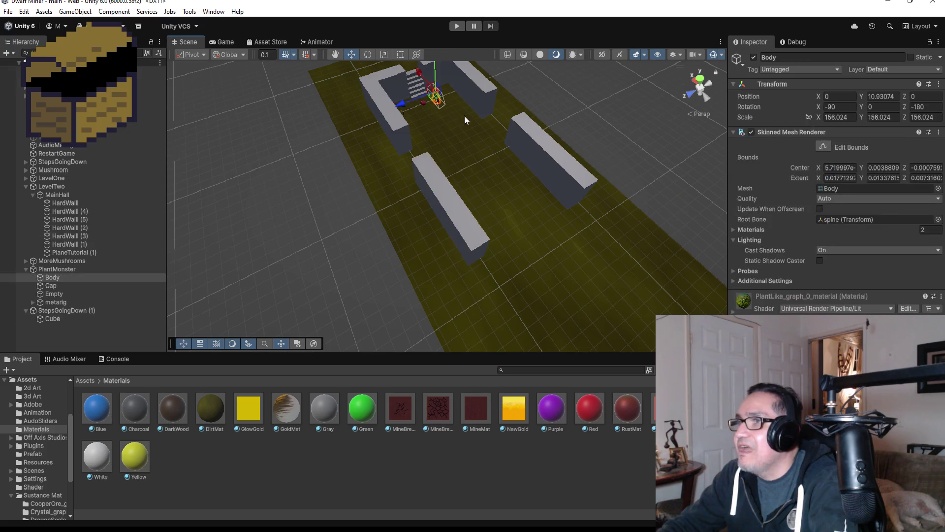
pyautogui.press('f')
pyautogui.scroll(-3, 483, 186)
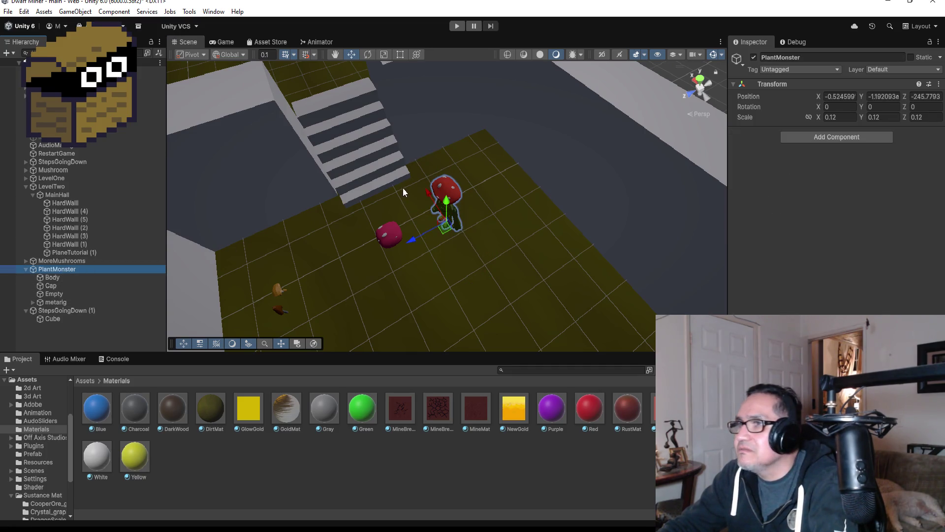
pyautogui.moveTo(428, 191)
pyautogui.mouseDown()
pyautogui.moveTo(488, 249)
pyautogui.moveTo(461, 268)
pyautogui.mouseUp()
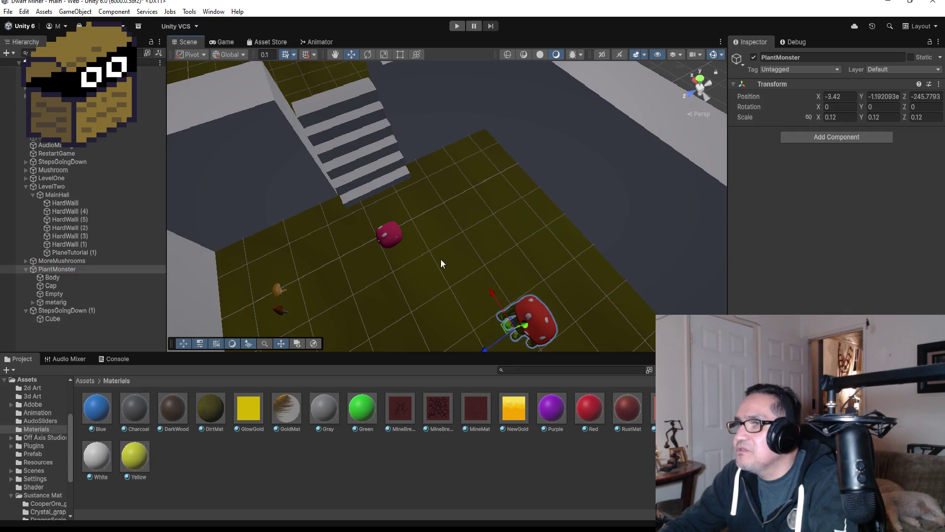
# - Move the mushroom's Cube.001 along Z to Position Z 16.1
pyautogui.click(391, 232)
pyautogui.scroll(-3, 402, 221)
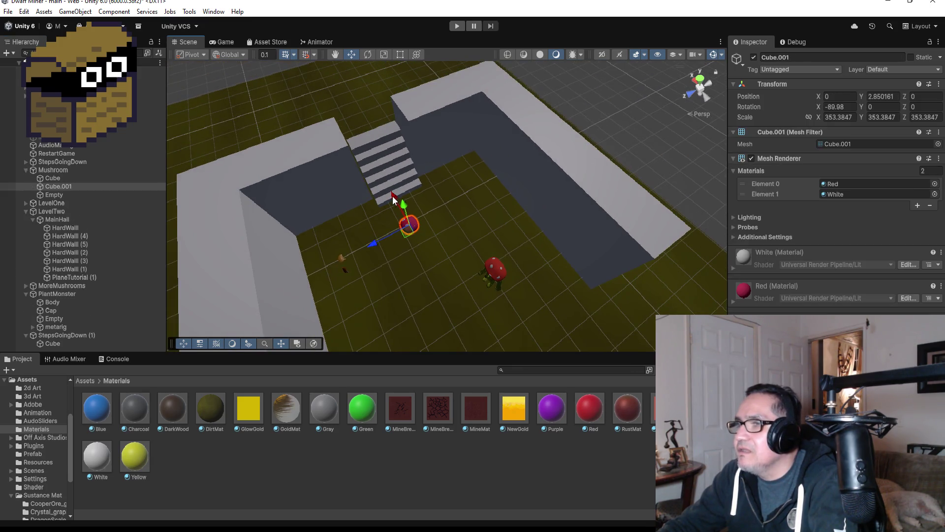
pyautogui.moveTo(373, 243)
pyautogui.mouseDown()
pyautogui.moveTo(339, 249)
pyautogui.moveTo(367, 246)
pyautogui.moveTo(357, 200)
pyautogui.mouseUp()
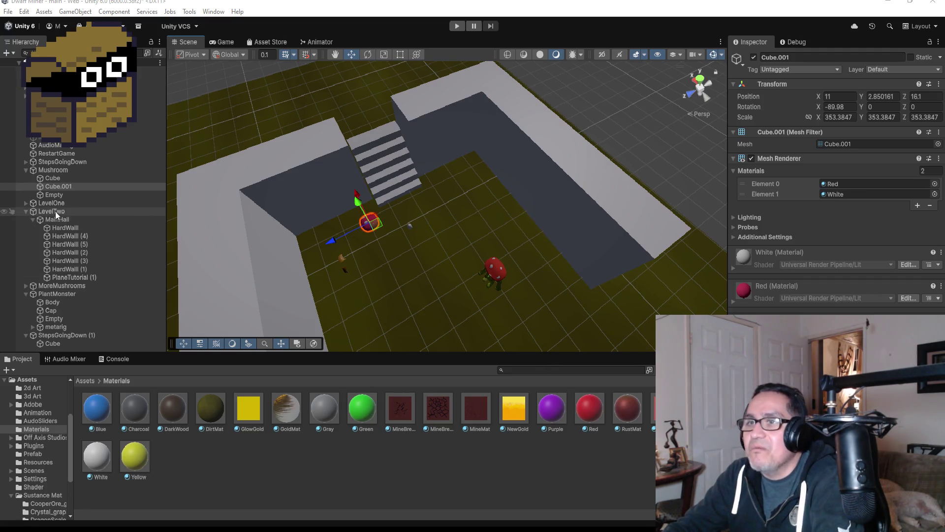
# - Collapse Mushroom's children in the Hierarchy, keep LevelTwo expanded, and zoom out the Scene view
pyautogui.click(25, 170)
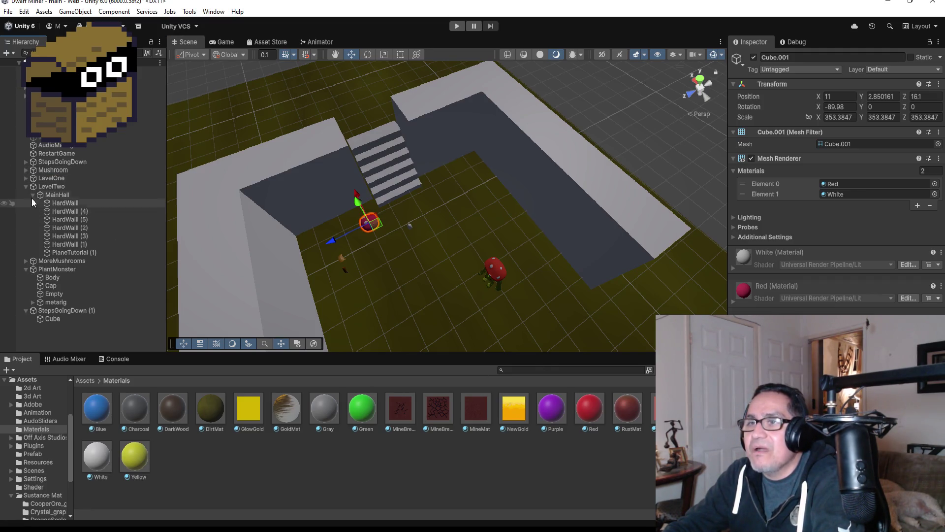
pyautogui.click(25, 185)
pyautogui.click(25, 185)
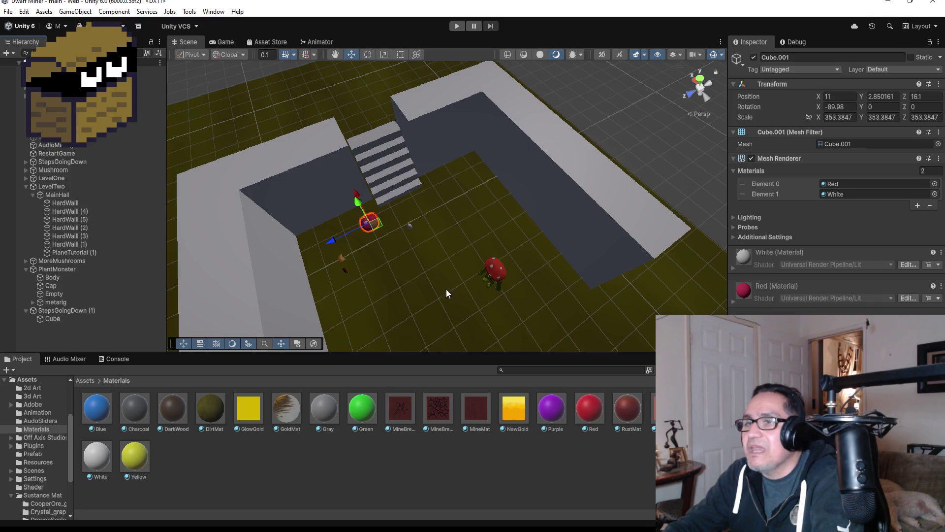
pyautogui.scroll(-3, 511, 255)
pyautogui.scroll(-2, 512, 257)
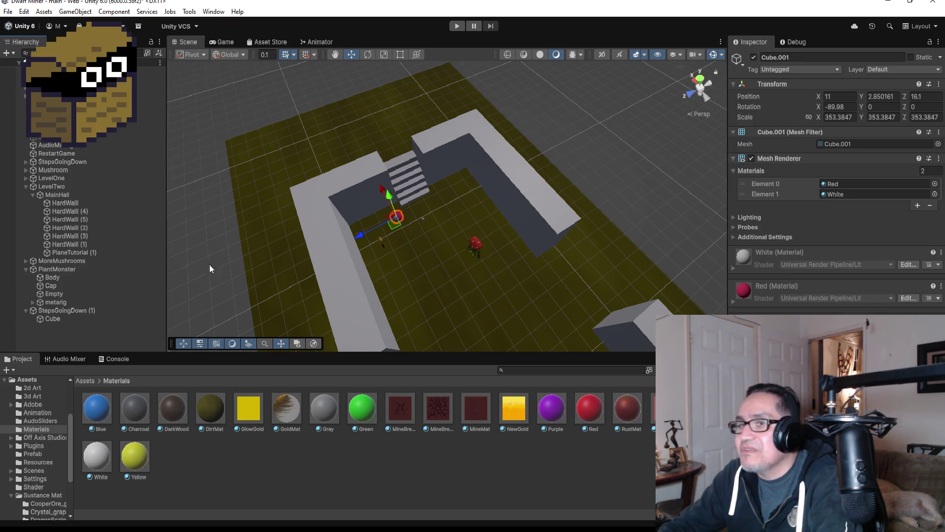
# - Collapse PlantMonster, rename StepsGoingDown (1) to StepsGoingUp, and nest it under MainHall
pyautogui.click(56, 270)
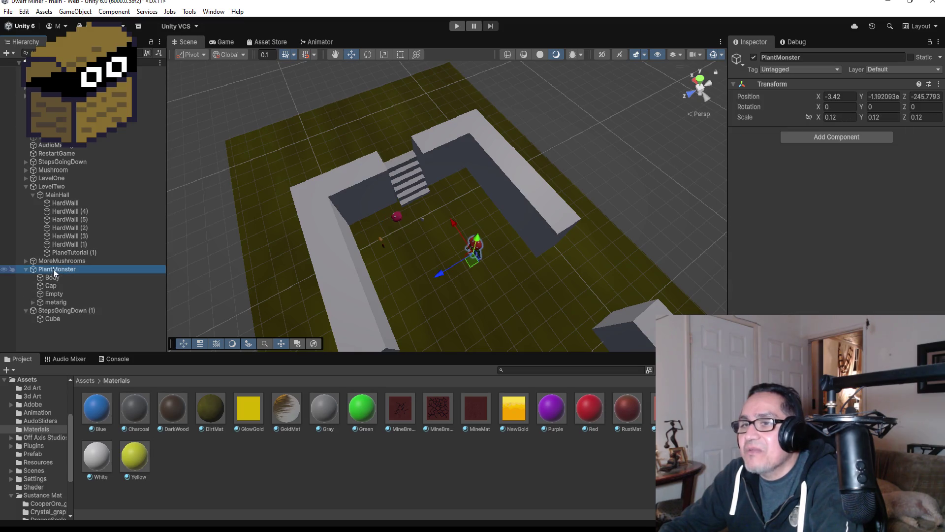
pyautogui.click(25, 270)
pyautogui.click(52, 279)
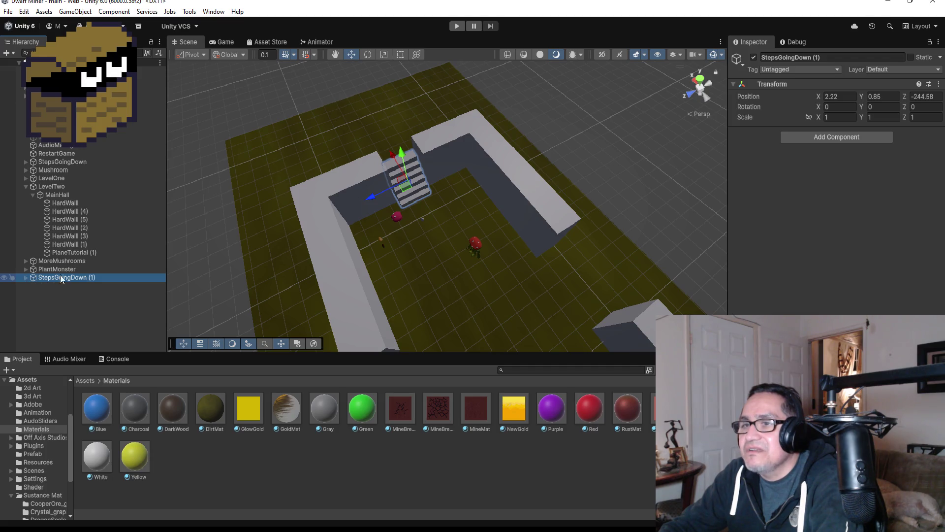
pyautogui.click(830, 58)
pyautogui.press('BackSpace')
pyautogui.press('BackSpace')
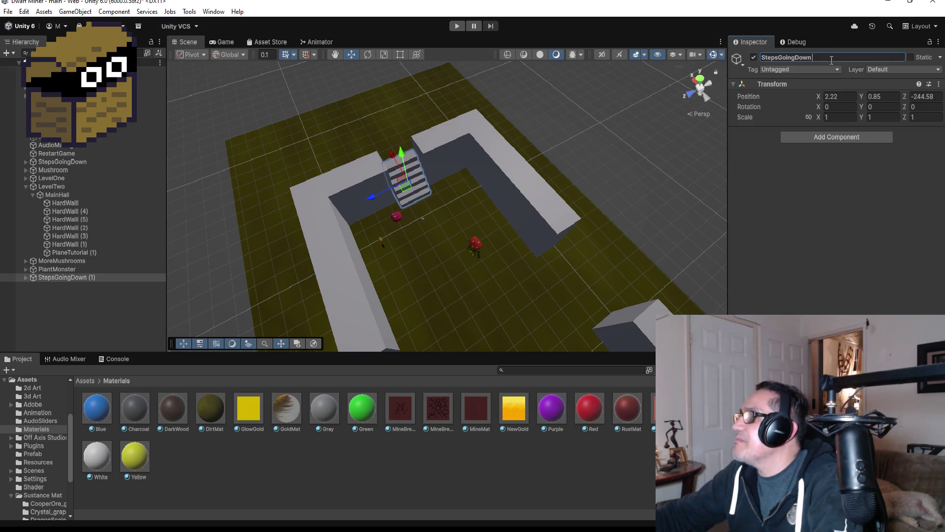
pyautogui.press('BackSpace')
pyautogui.press('BackSpace')
pyautogui.press('BackSpace')
pyautogui.write('Up')
pyautogui.press('Return')
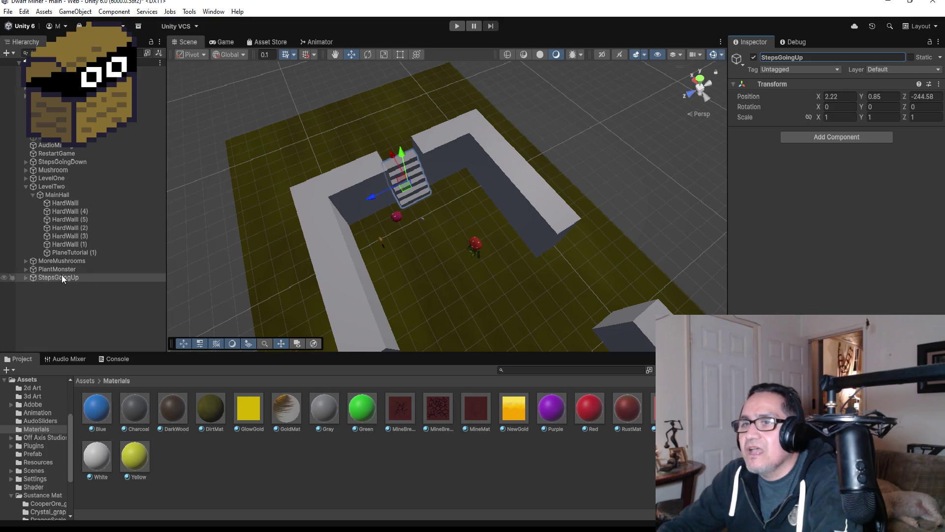
pyautogui.moveTo(61, 278); pyautogui.dragTo(55, 197)
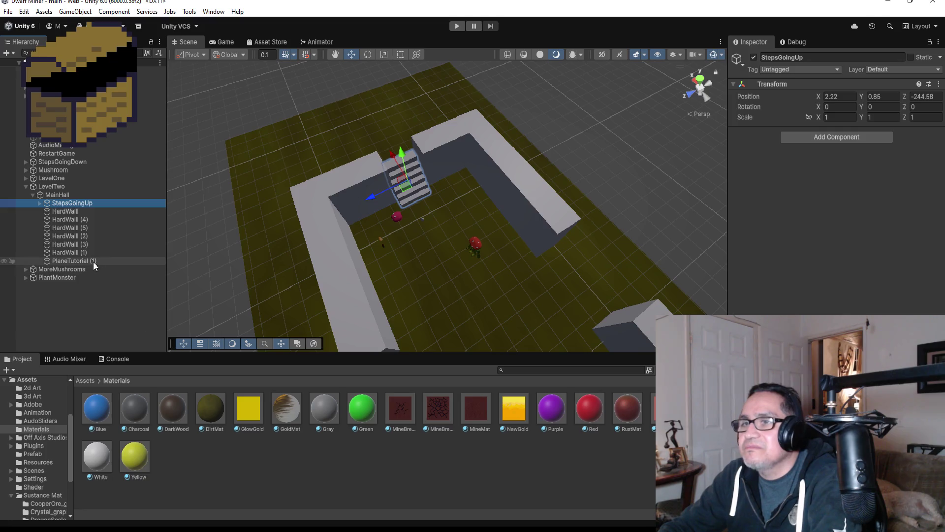
pyautogui.scroll(-3, 471, 264)
pyautogui.scroll(2, 445, 265)
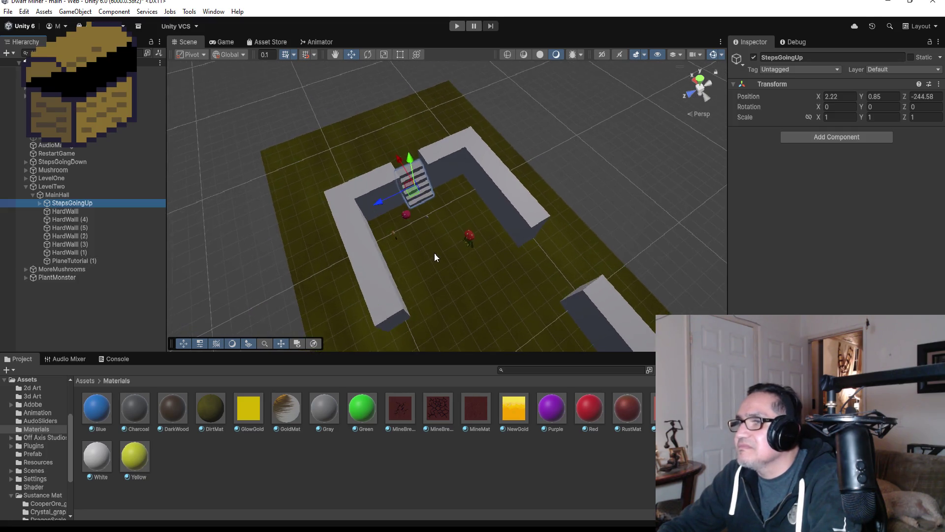
pyautogui.scroll(2, 463, 248)
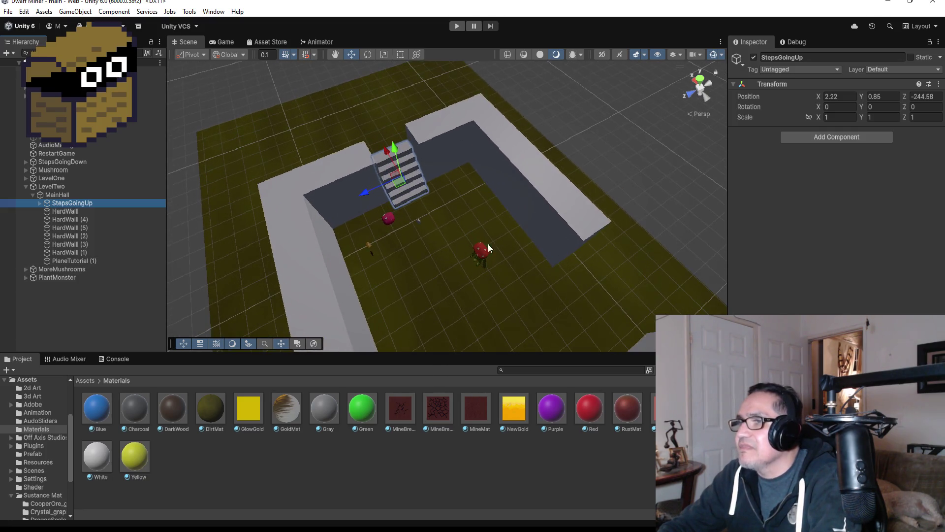
pyautogui.moveTo(496, 208)
pyautogui.mouseDown()
pyautogui.moveTo(274, 143)
pyautogui.moveTo(397, 176)
pyautogui.mouseUp()
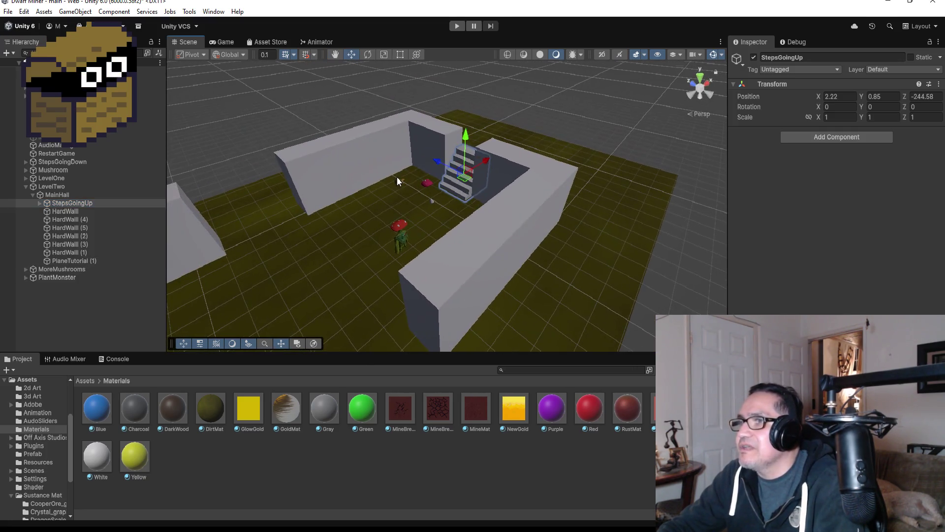
pyautogui.click(344, 162)
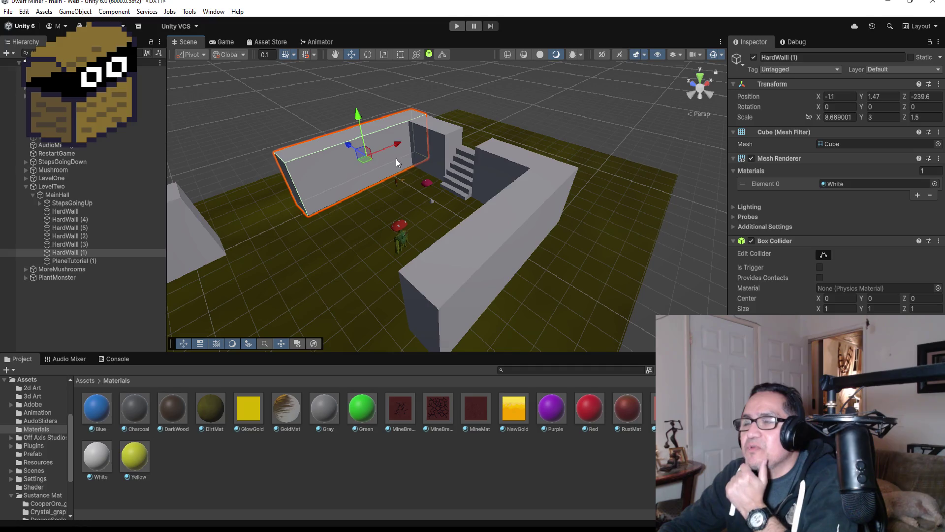
pyautogui.scroll(4, 408, 191)
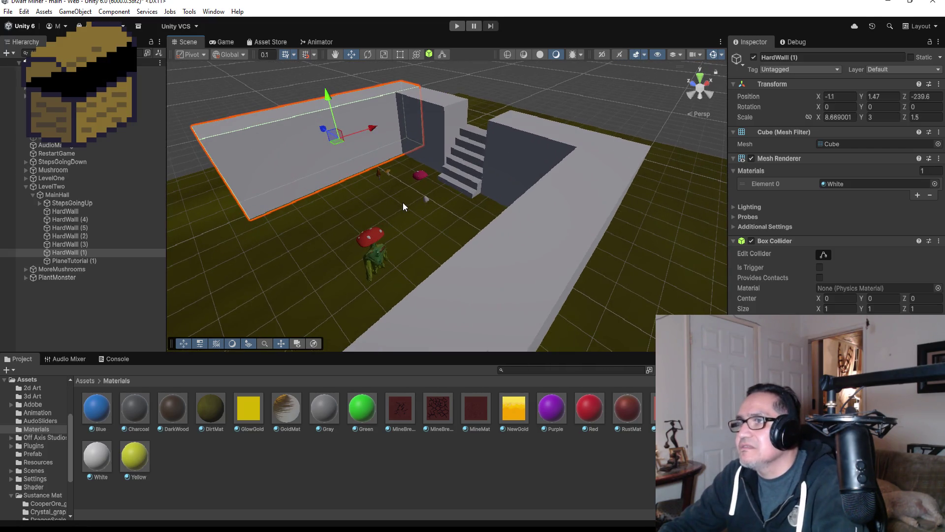
pyautogui.moveTo(403, 202); pyautogui.dragTo(422, 275)
pyautogui.click(460, 297)
pyautogui.press('f')
pyautogui.moveTo(507, 288); pyautogui.dragTo(543, 266)
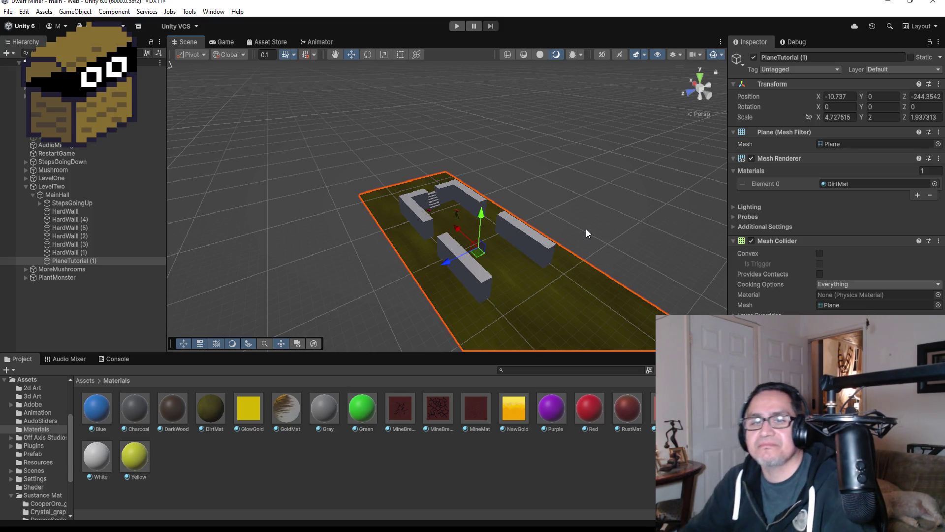
pyautogui.scroll(-2, 589, 218)
pyautogui.moveTo(556, 225)
pyautogui.mouseDown()
pyautogui.moveTo(534, 236)
pyautogui.moveTo(526, 225)
pyautogui.mouseUp()
pyautogui.moveTo(624, 205)
pyautogui.mouseDown()
pyautogui.moveTo(406, 174)
pyautogui.moveTo(424, 235)
pyautogui.moveTo(432, 205)
pyautogui.moveTo(534, 118)
pyautogui.moveTo(517, 205)
pyautogui.mouseUp()
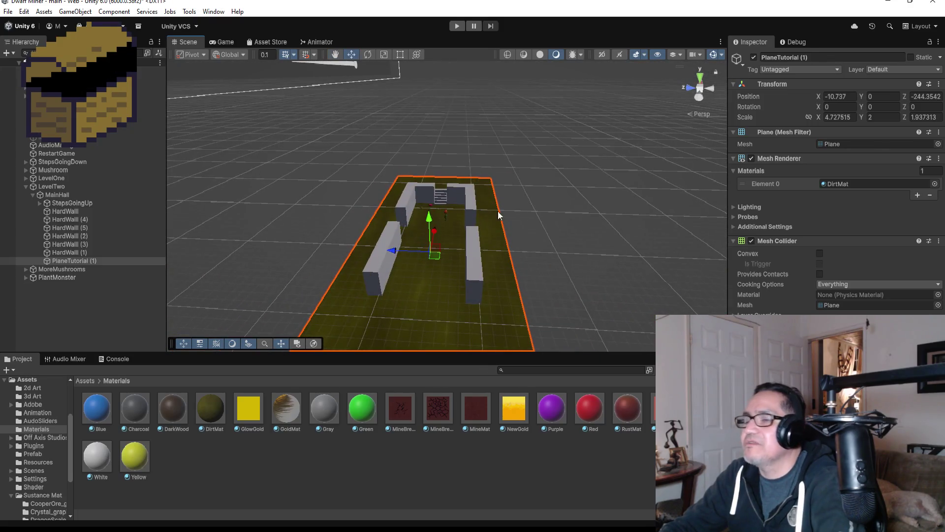
pyautogui.scroll(-5, 274, 243)
pyautogui.moveTo(345, 232)
pyautogui.mouseDown()
pyautogui.moveTo(325, 226)
pyautogui.moveTo(292, 246)
pyautogui.moveTo(305, 248)
pyautogui.mouseUp()
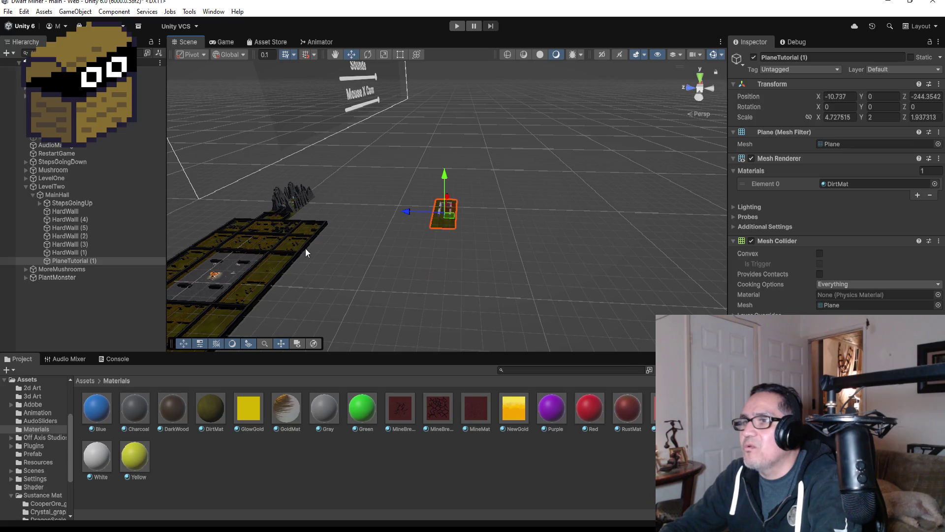
# - Collapse the LevelTwo group and create a new empty GameObject in the Hierarchy
pyautogui.click(25, 186)
pyautogui.click(61, 229)
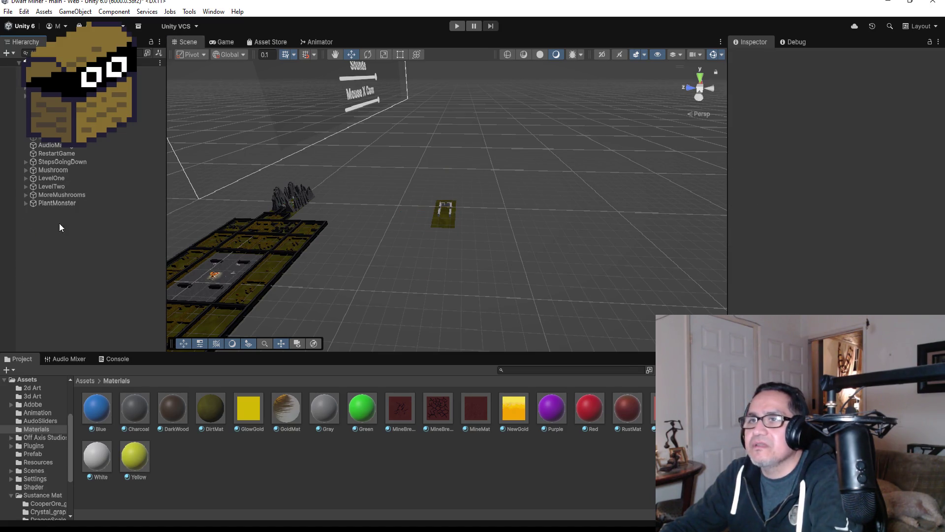
pyautogui.rightClick(57, 225)
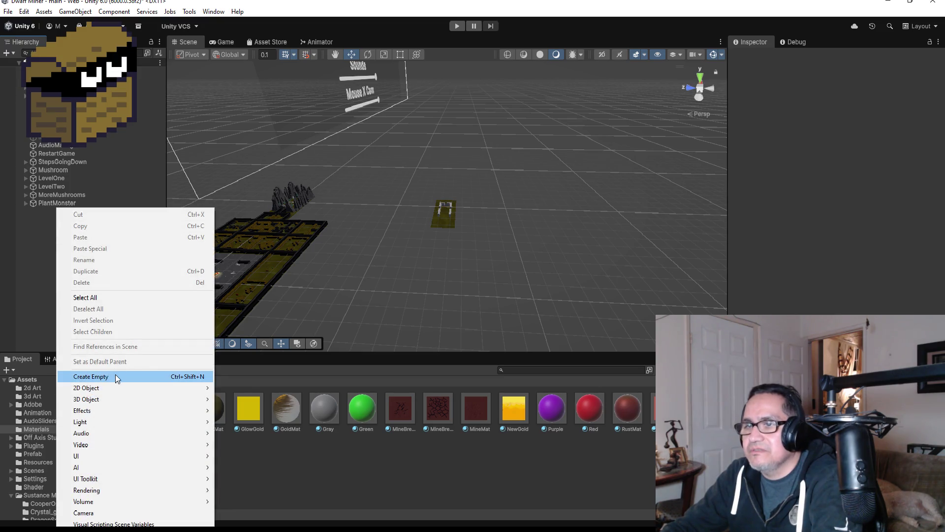
pyautogui.click(119, 378)
# - Rename the empty object to PlayerWarpZone and move it to the top of the Hierarchy
pyautogui.click(822, 57)
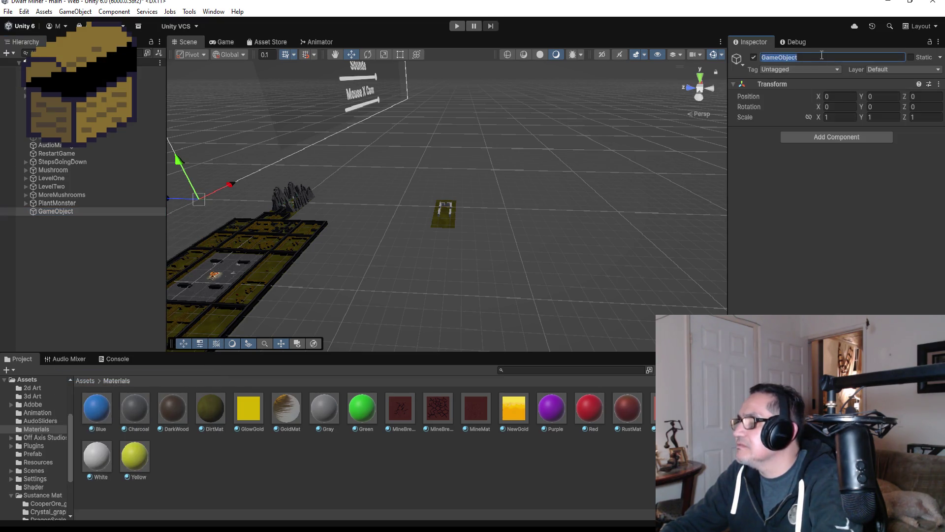
pyautogui.write('PlayerWarp')
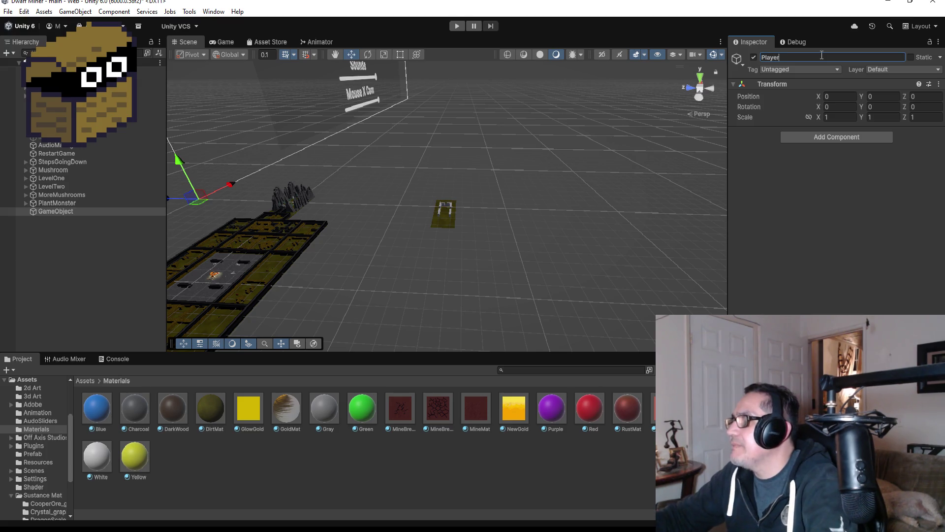
pyautogui.write('Zone')
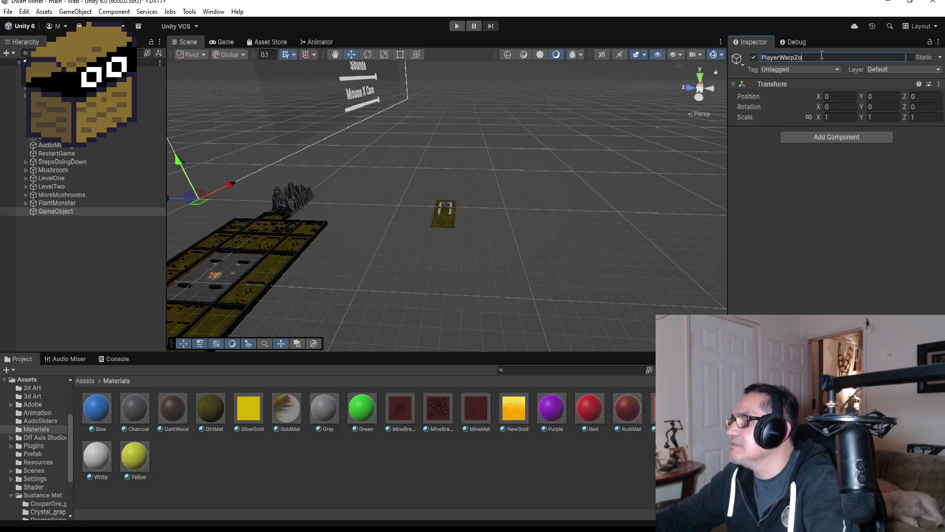
pyautogui.press('Return')
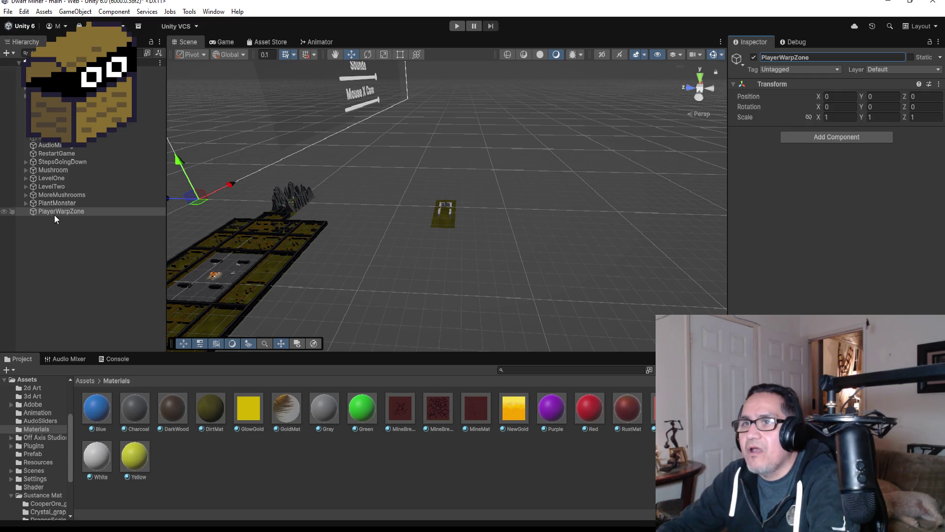
pyautogui.moveTo(58, 211)
pyautogui.mouseDown()
pyautogui.moveTo(55, 87)
pyautogui.moveTo(54, 95)
pyautogui.mouseUp()
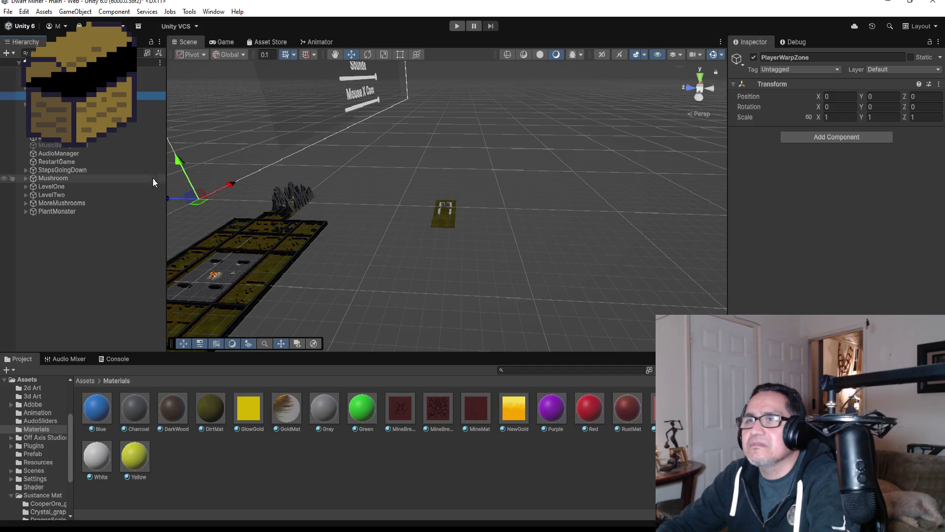